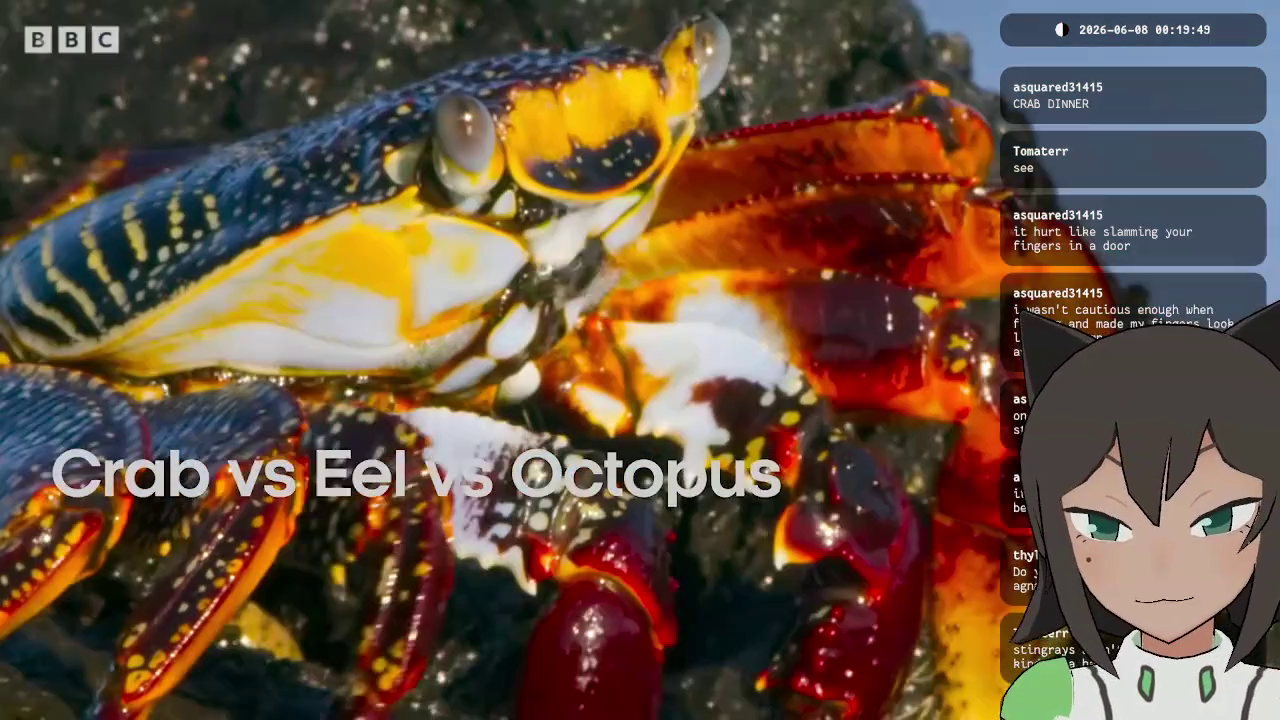
- Scrub the ocean documentary back to about 7:09 at the spider crab swarm and resume playback
mouse_move(494, 176)
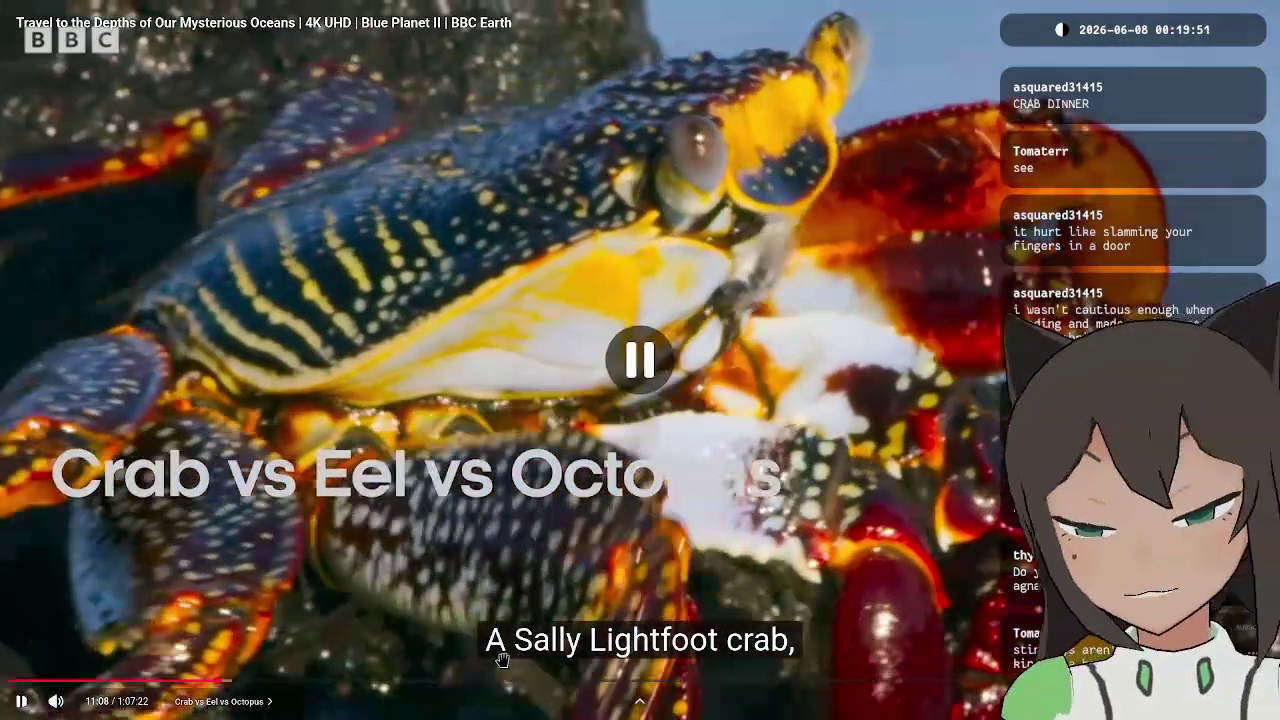
left_click(143, 683)
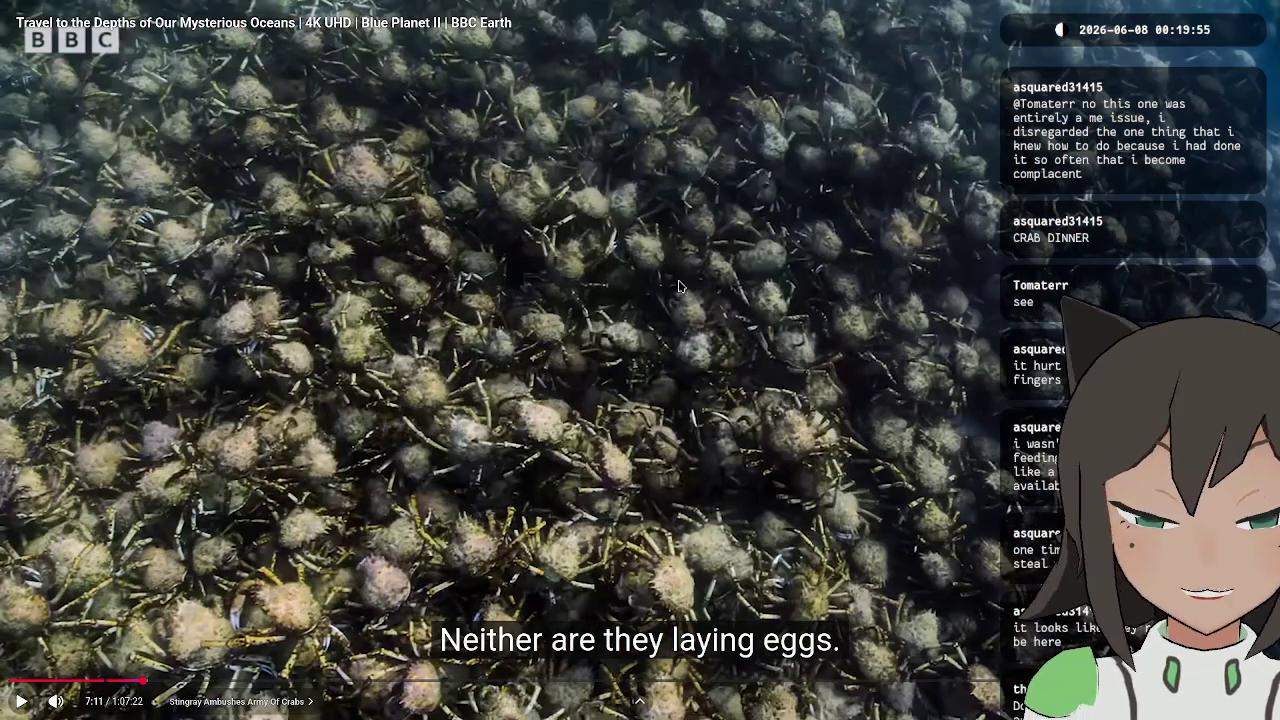
left_click(728, 264)
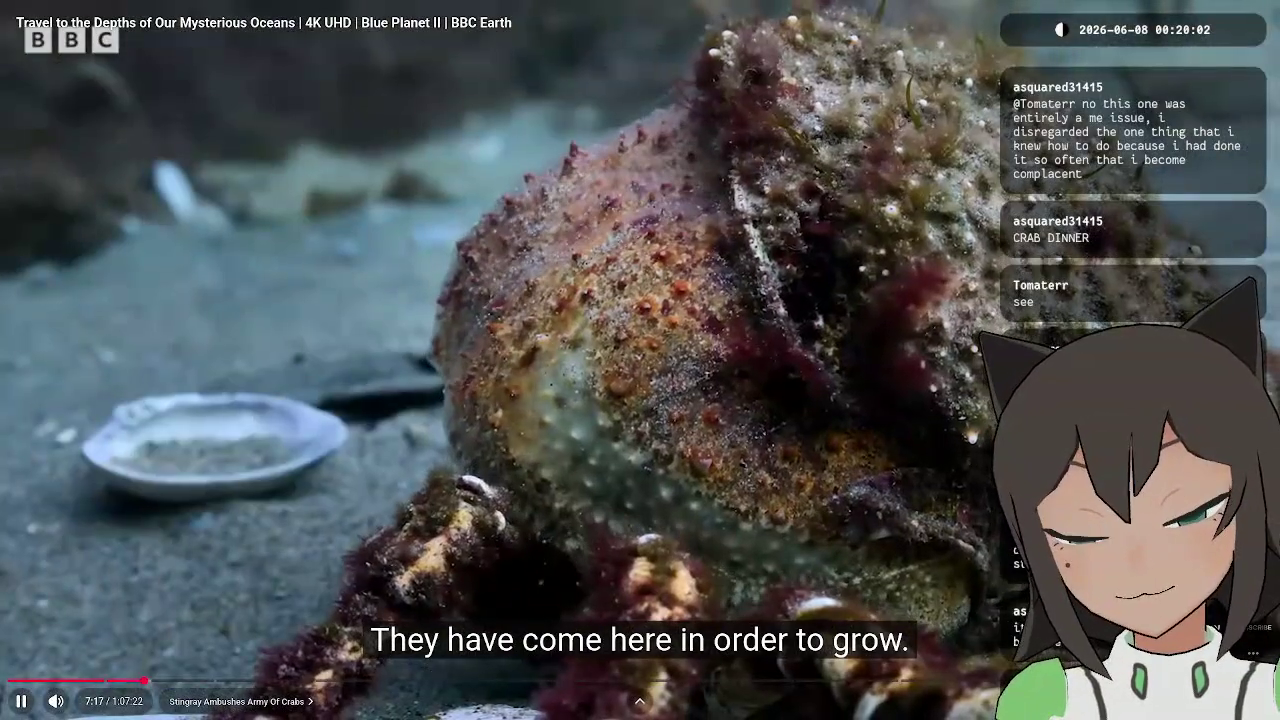
left_click(152, 620)
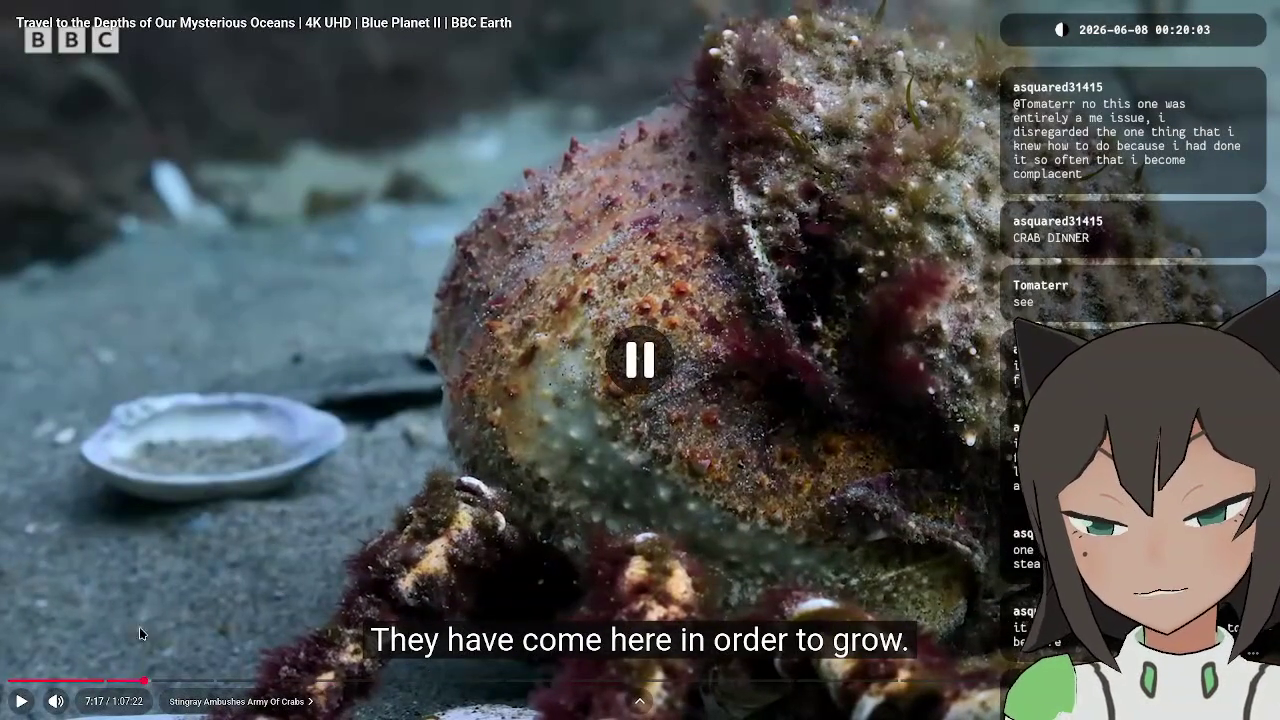
left_click_drag(140, 682, 143, 682)
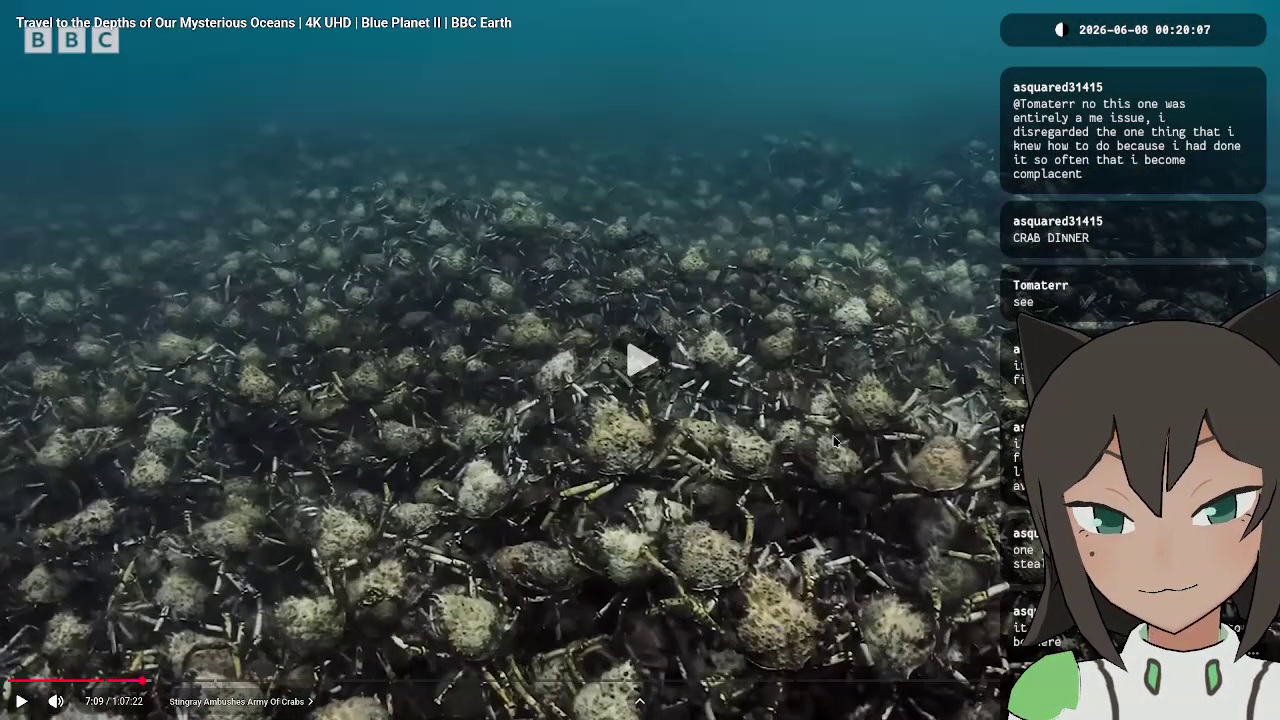
left_click(803, 423)
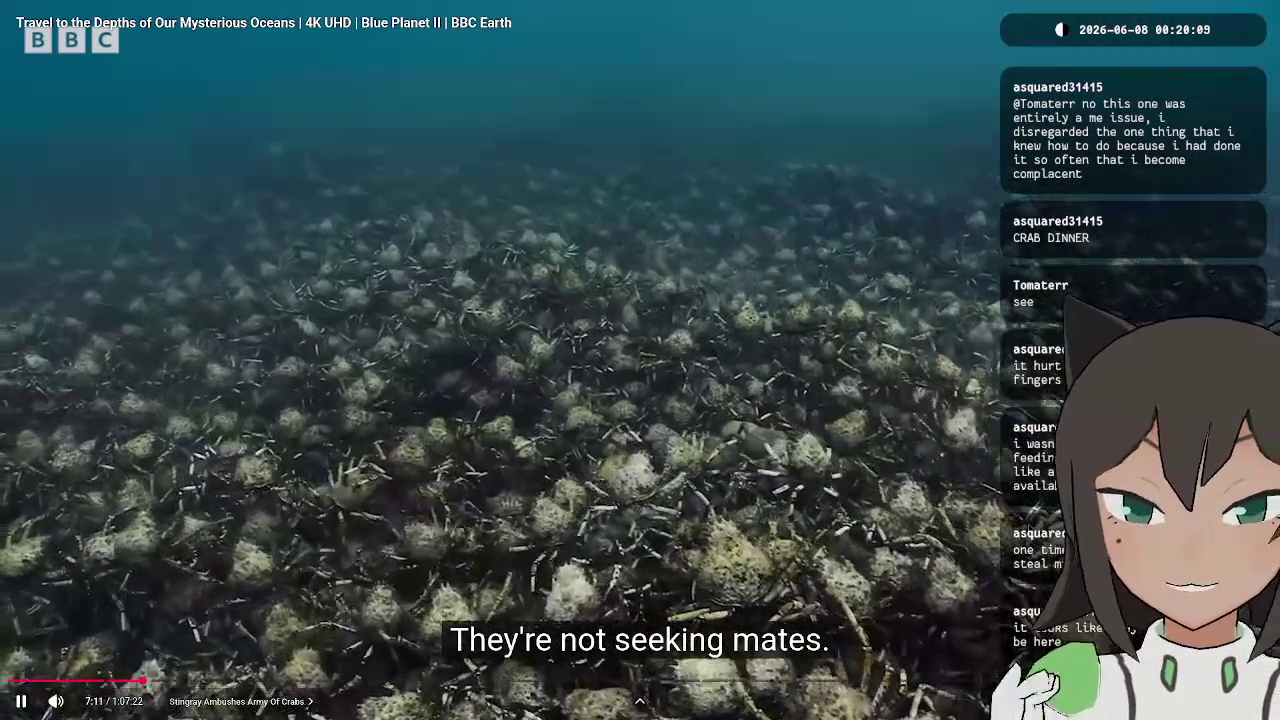
- Pause the video at 7:14 and exit fullscreen
key("space")
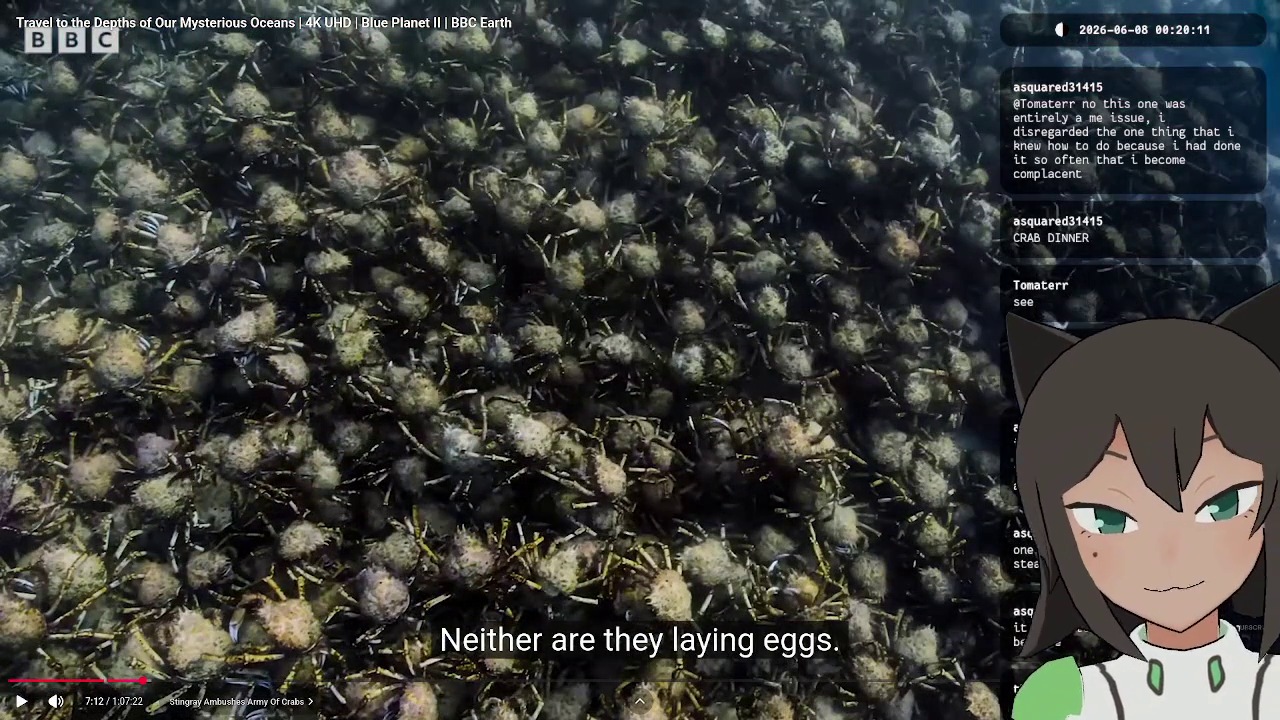
key("space")
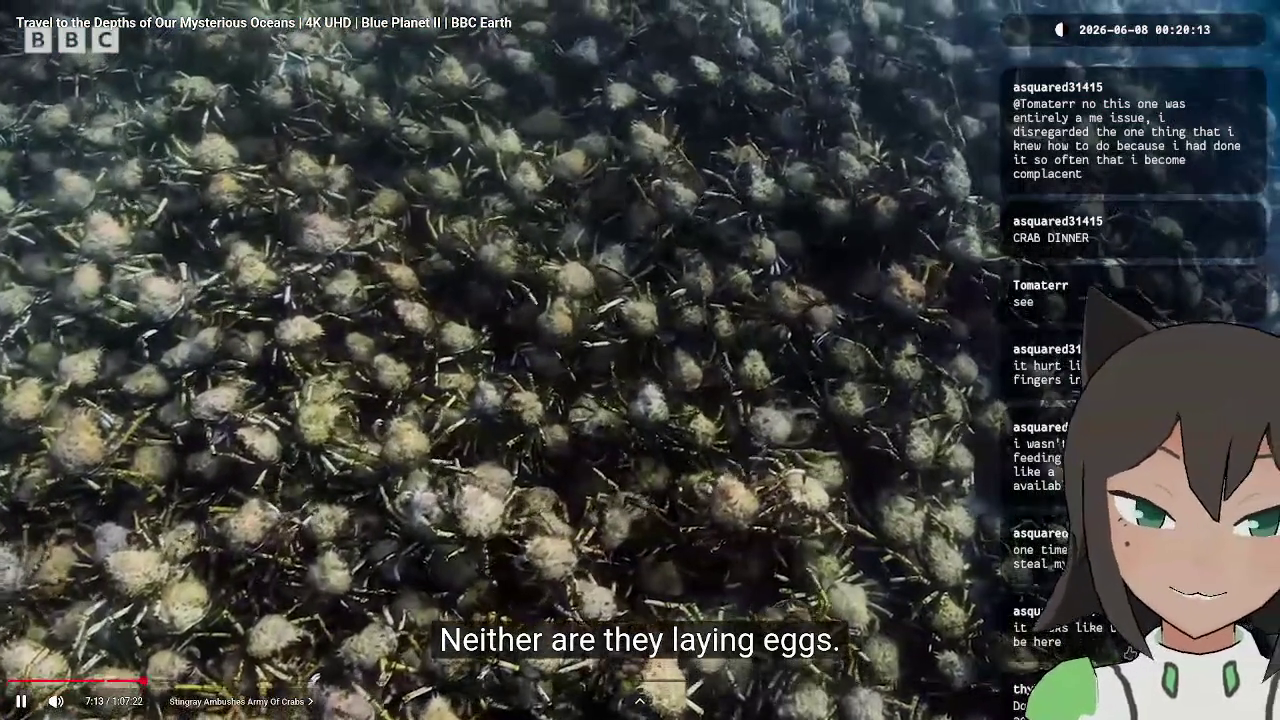
key("space")
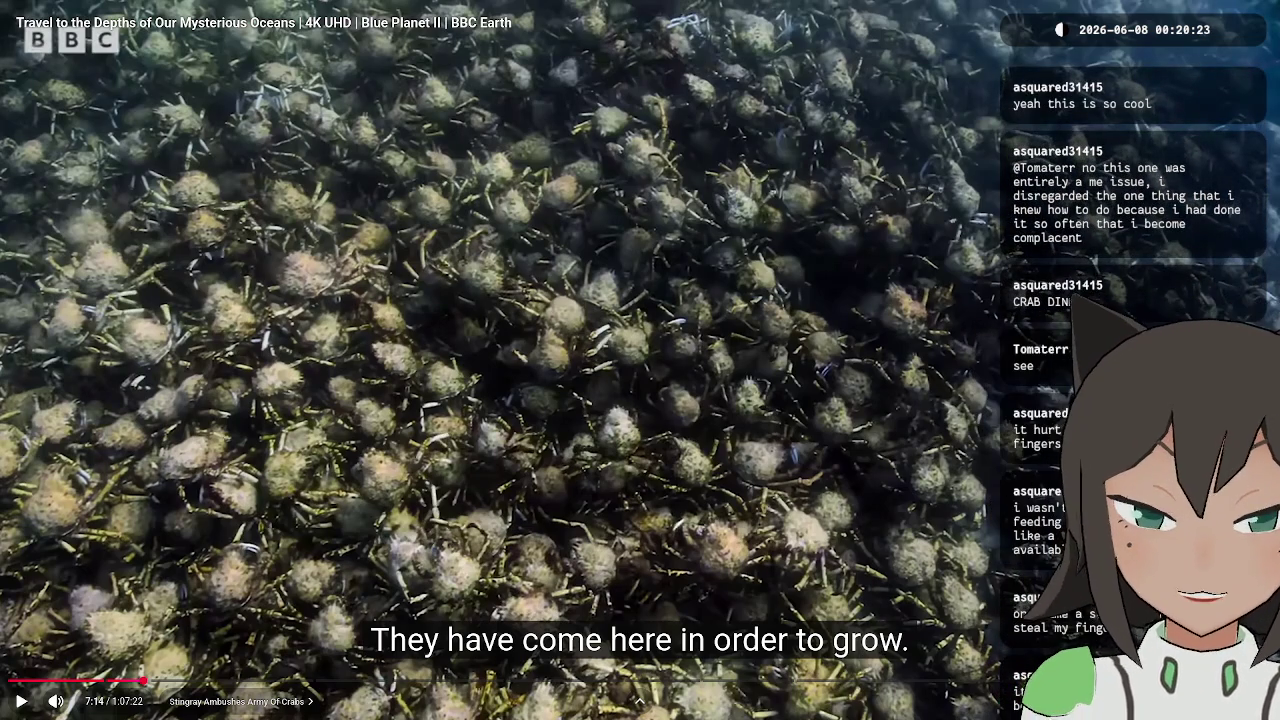
key("Escape")
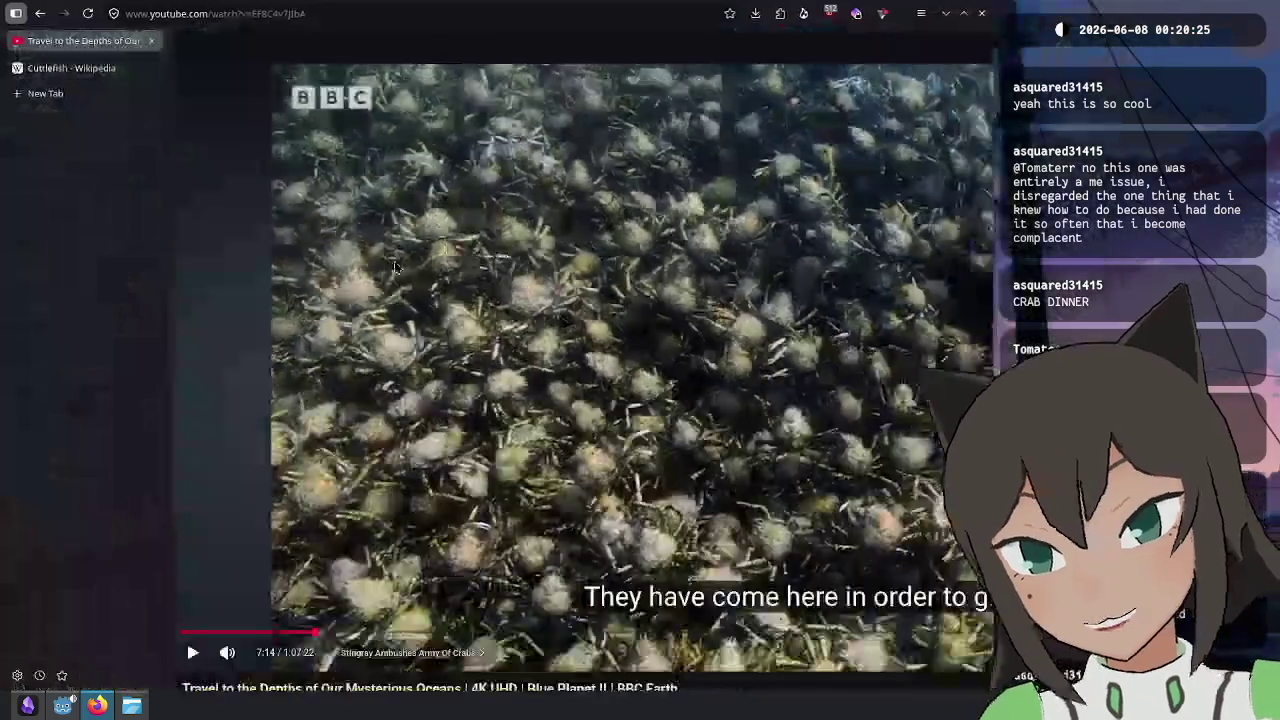
- In a new tab, search for the animation that cost millions for 5 seconds, then refine toward Ghibli
key("ctrl+t")
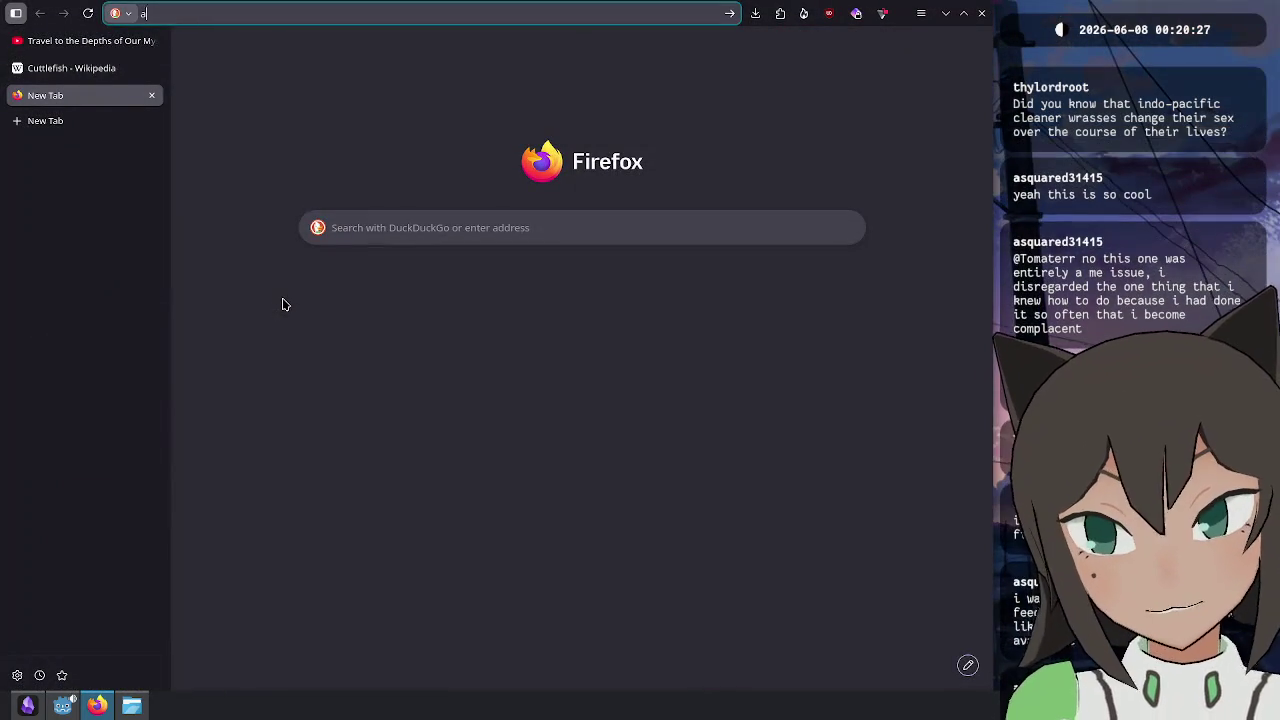
type("ani")
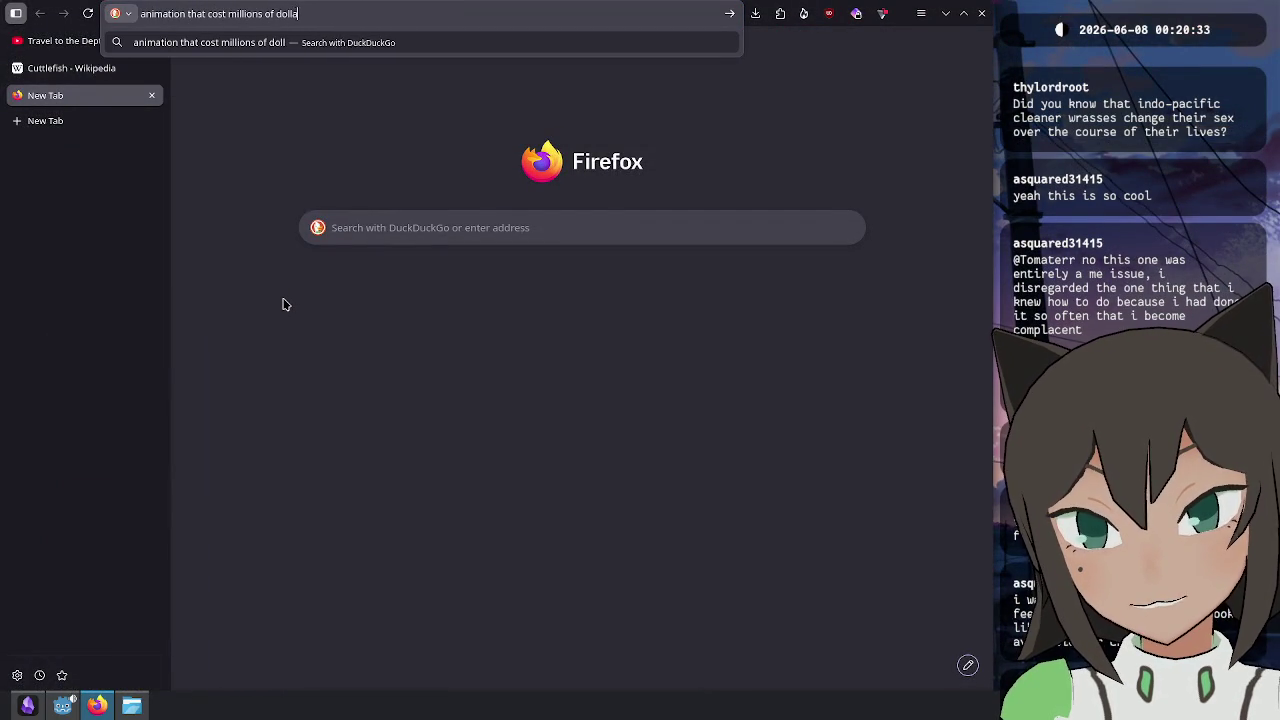
type("nds")
key("Return")
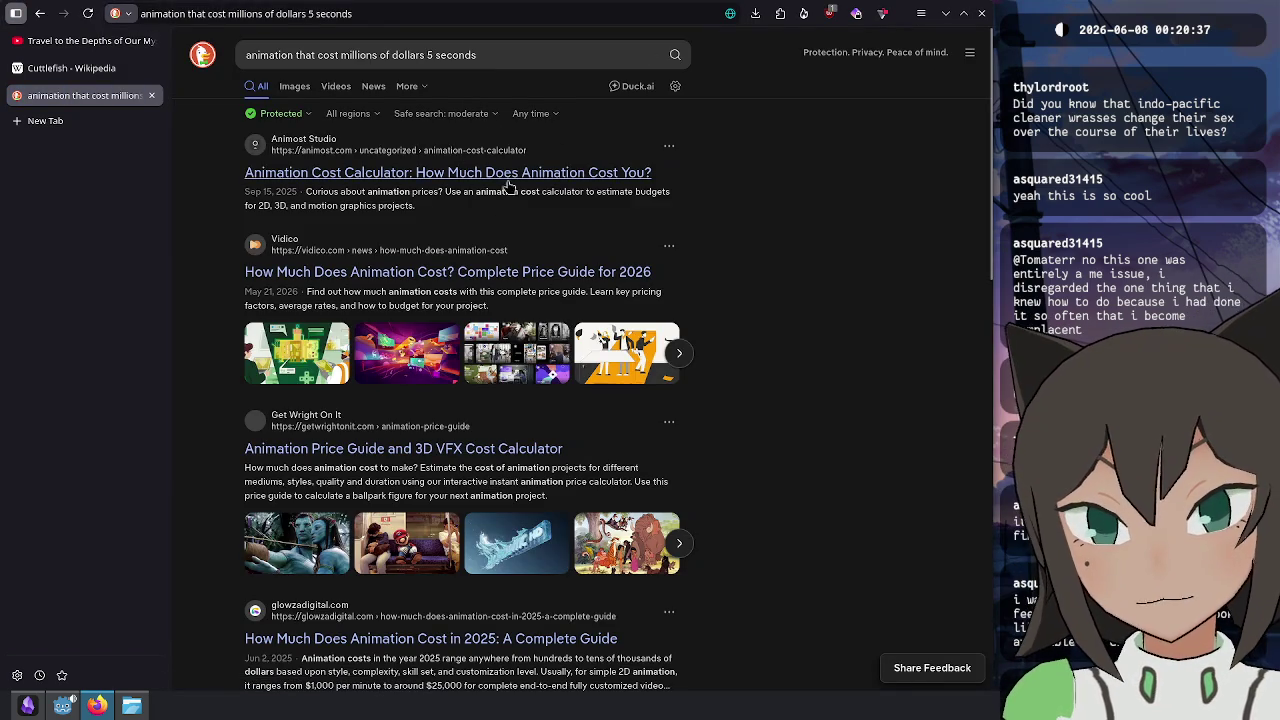
left_click(537, 49)
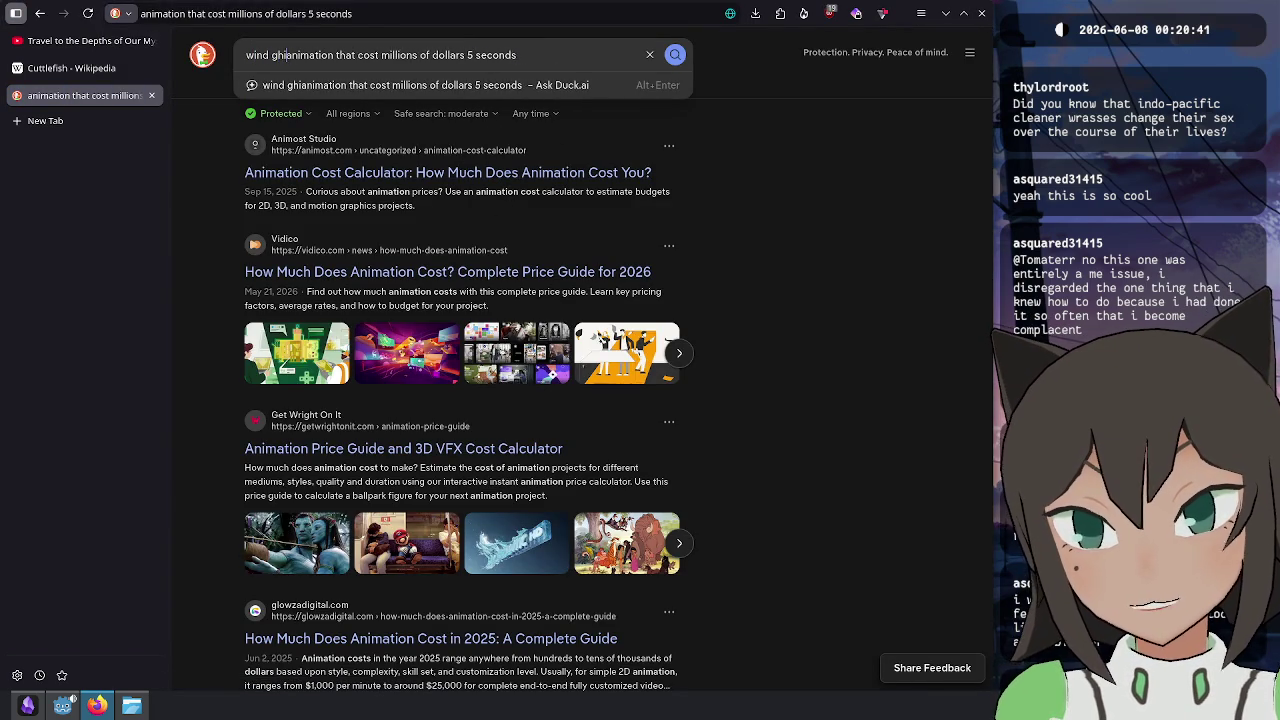
type("bli")
key("Return")
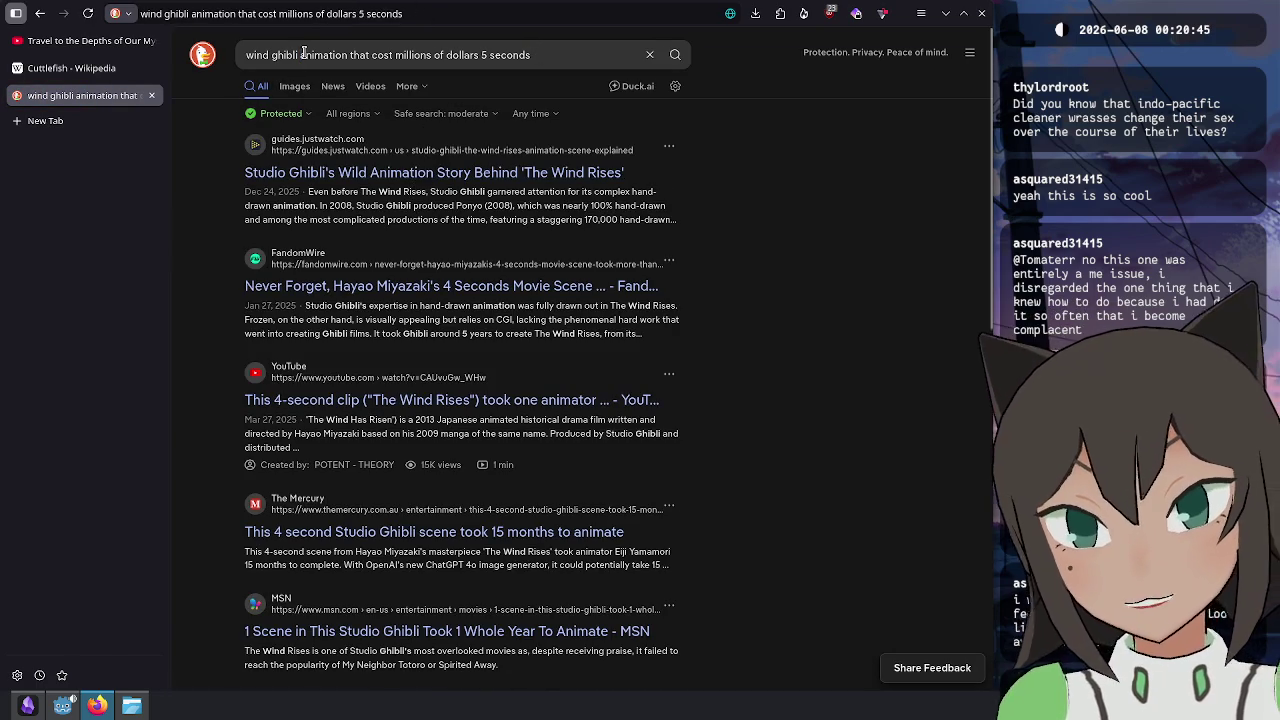
- Replace the query with 'the wind' and open the 4-second Wind Rises clip video
triple_click(390, 54)
type("the wind")
left_click(378, 415)
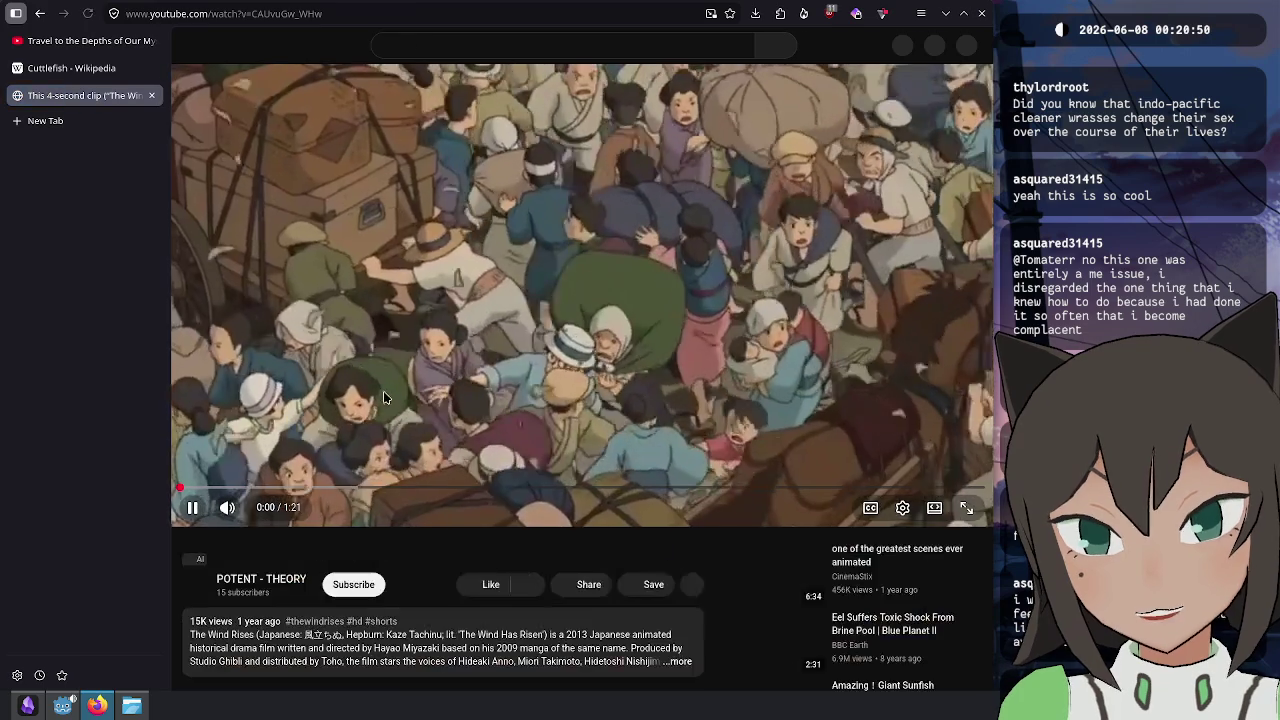
- Rewind the Wind Rises clip to 0:00, watch its crowd scene, and pause near the start
left_click(388, 412)
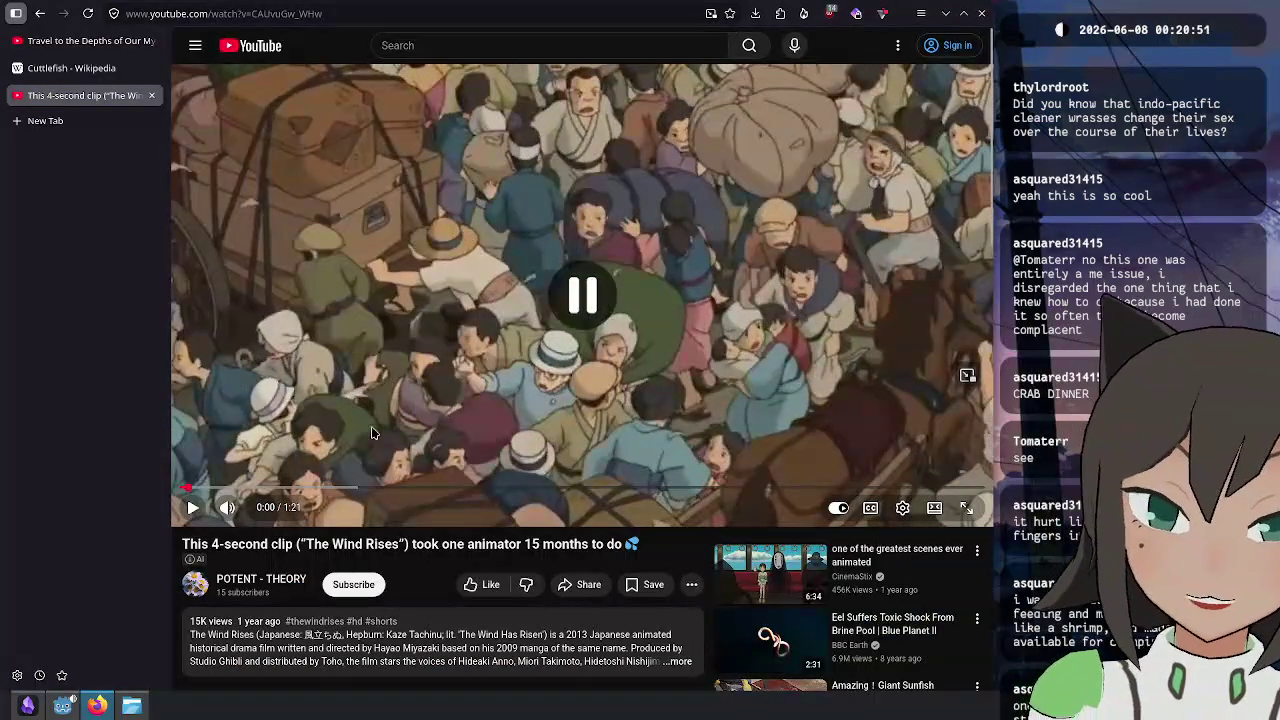
left_click_drag(253, 487, 135, 487)
left_click(672, 448)
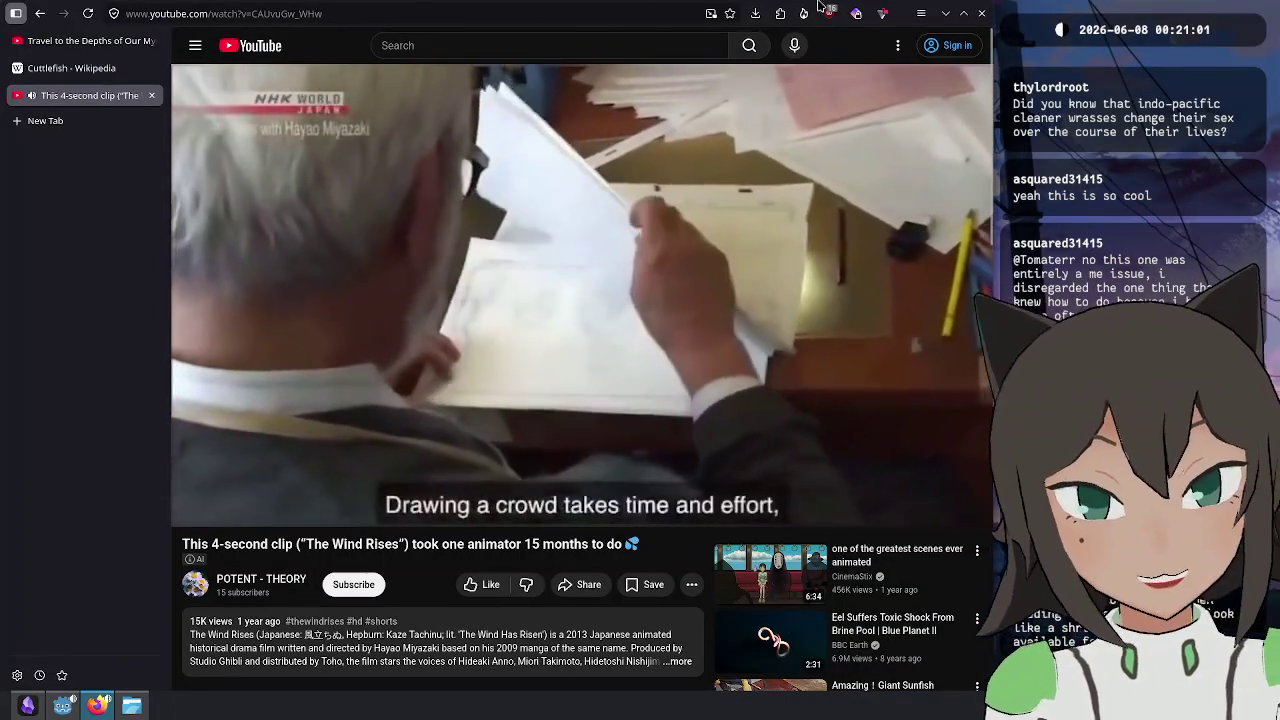
key("k")
left_click_drag(190, 488, 107, 498)
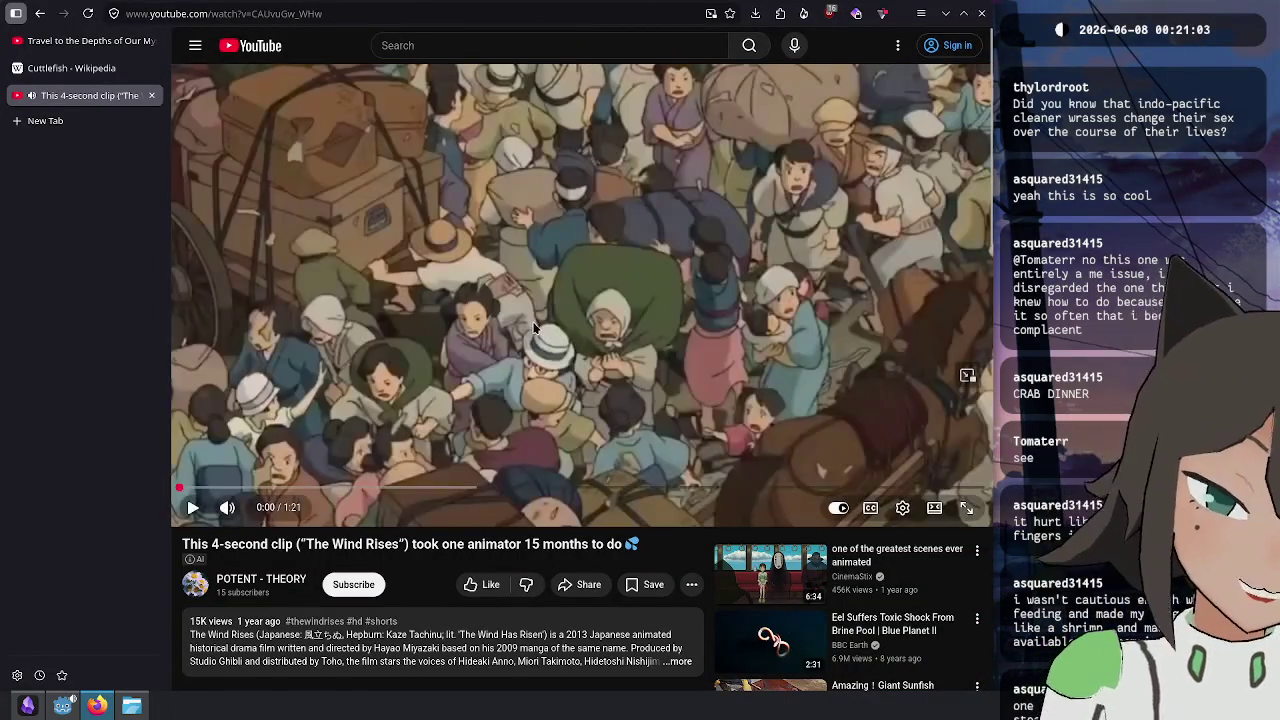
left_click(906, 305)
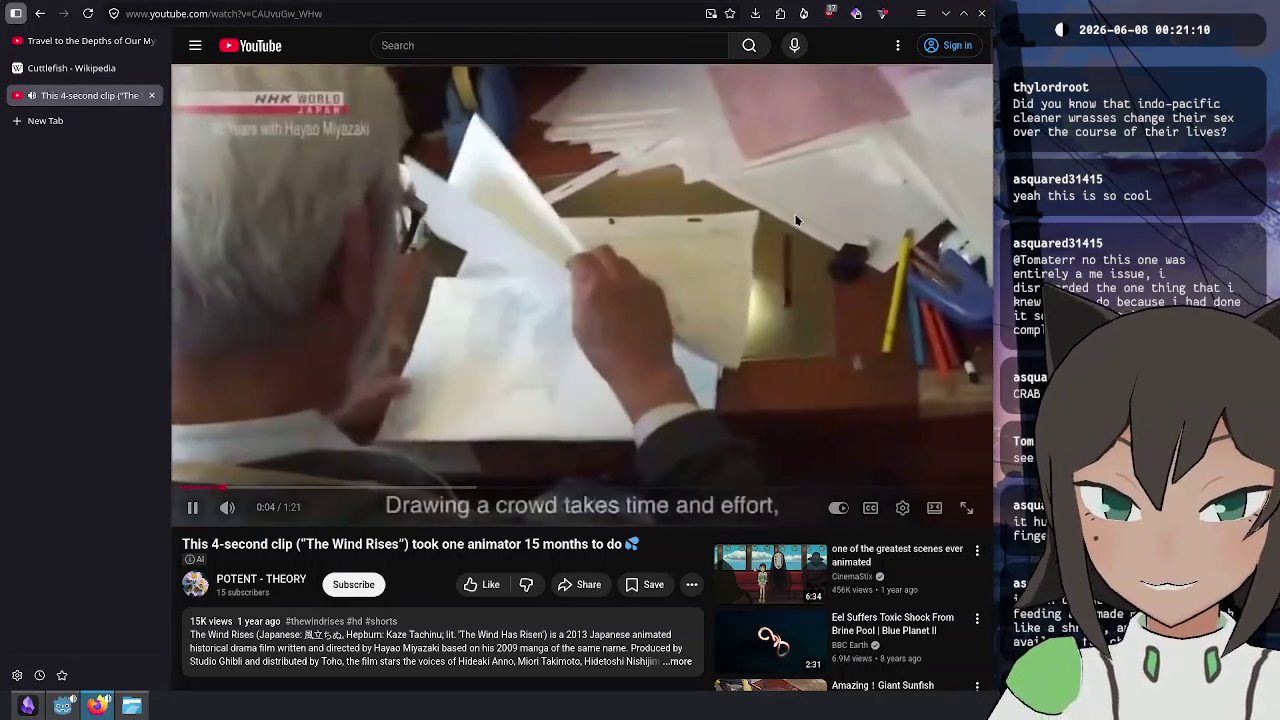
left_click_drag(228, 490, 180, 488)
left_click(565, 192)
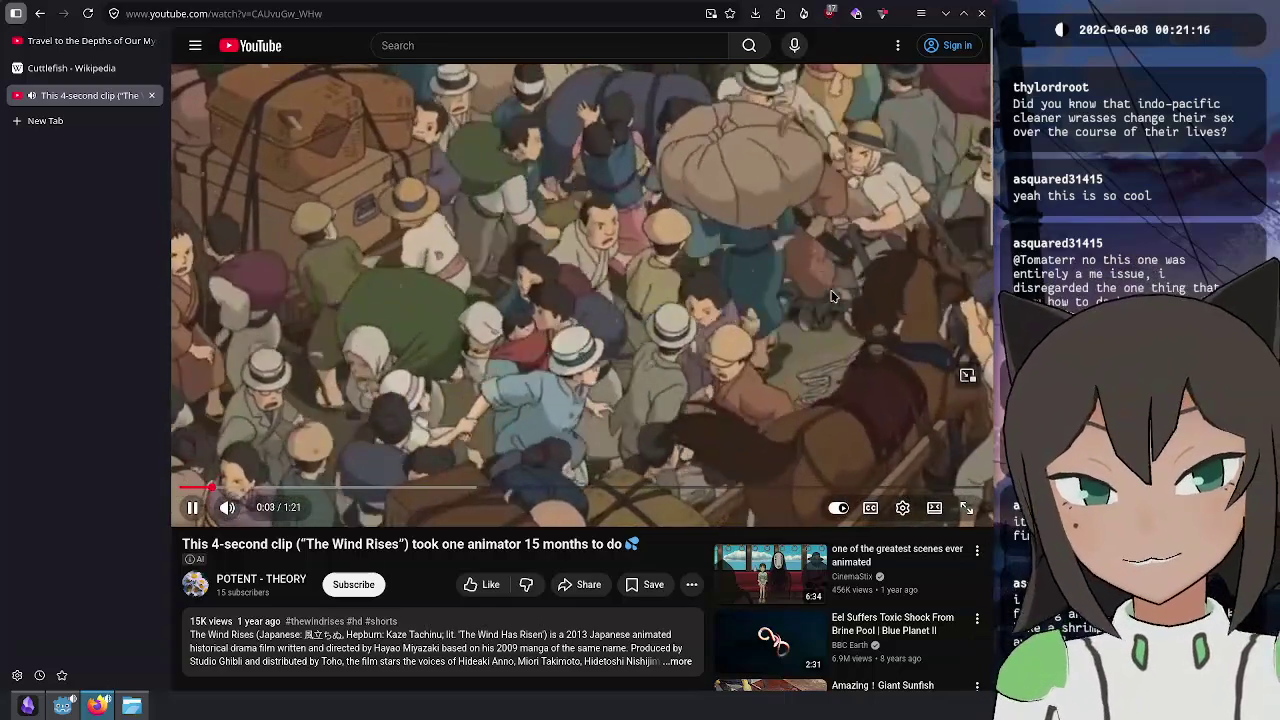
left_click(720, 154)
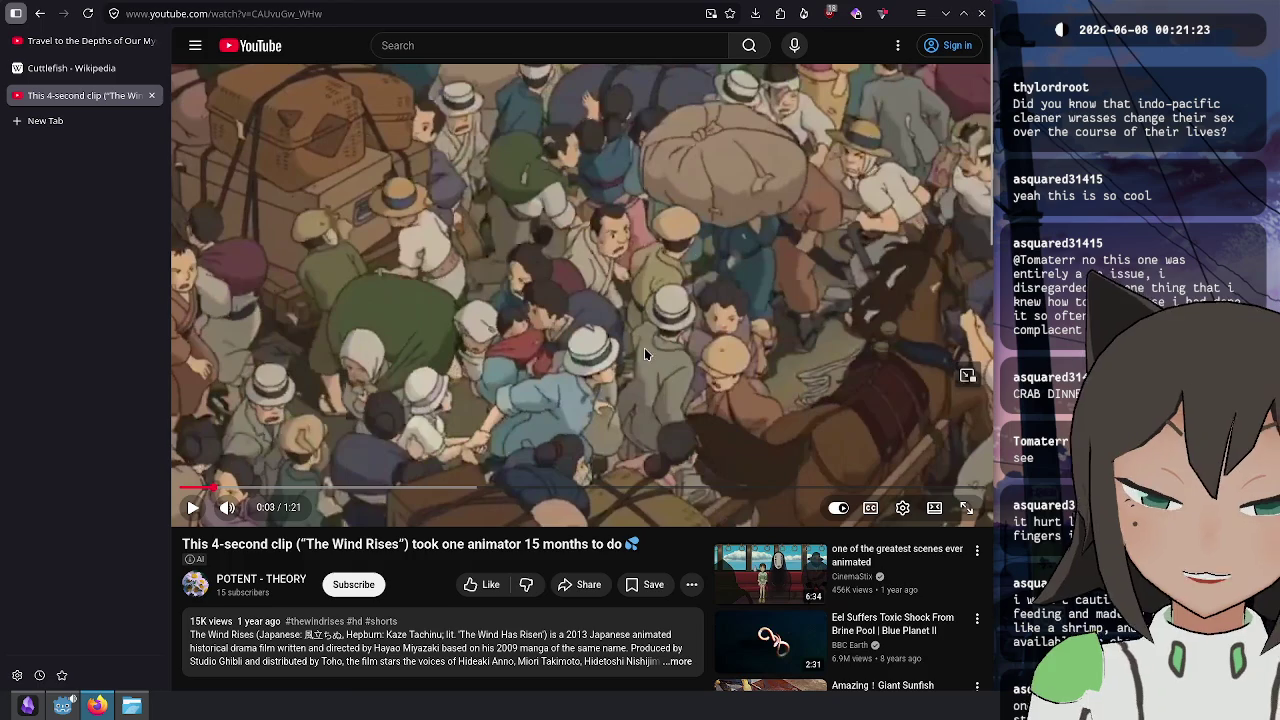
- Expand the full video description and select the video's title text
scroll(648, 327, "down", 3)
left_click(458, 512)
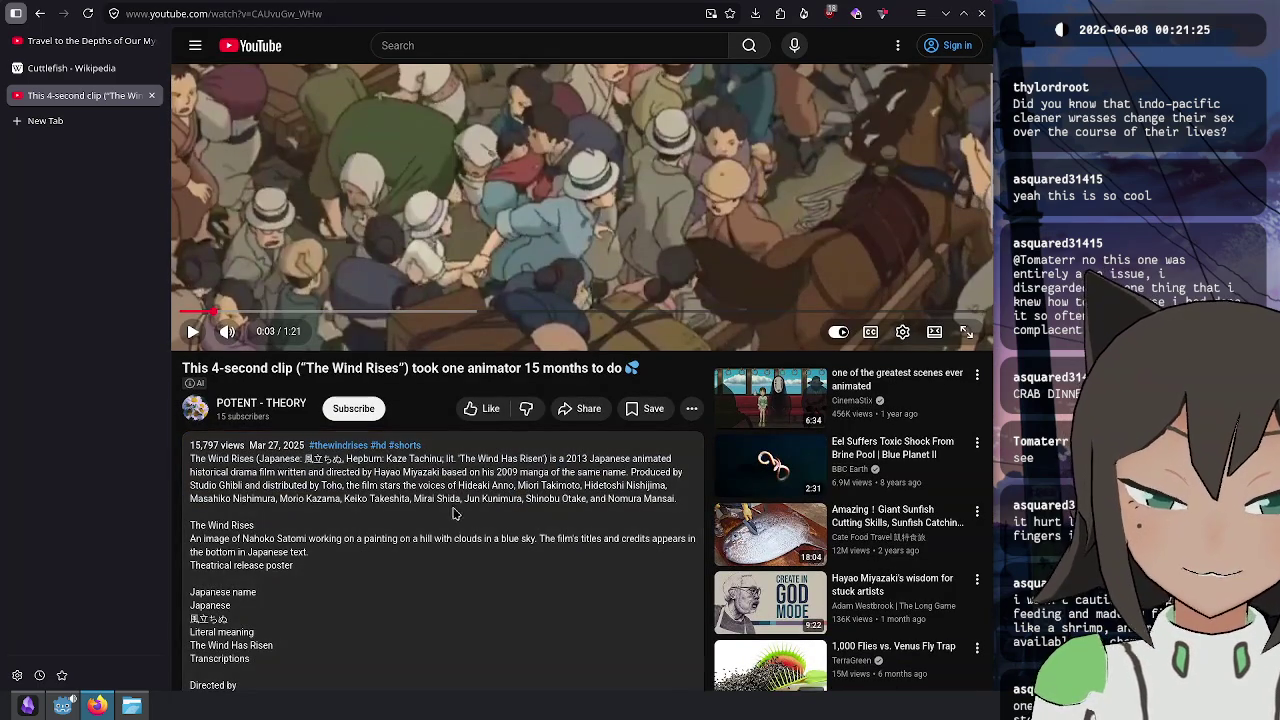
scroll(312, 525, "down", 5)
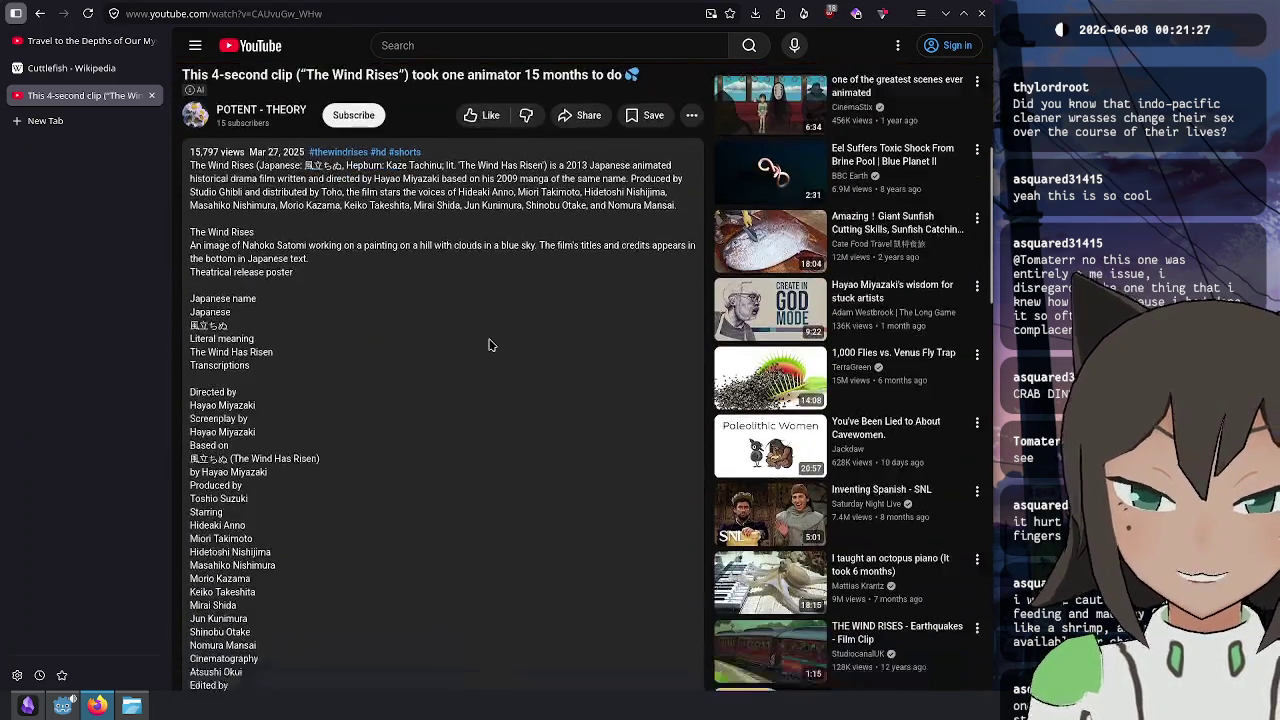
scroll(488, 345, "down", 5)
scroll(488, 345, "down", 5)
scroll(488, 345, "up", 15)
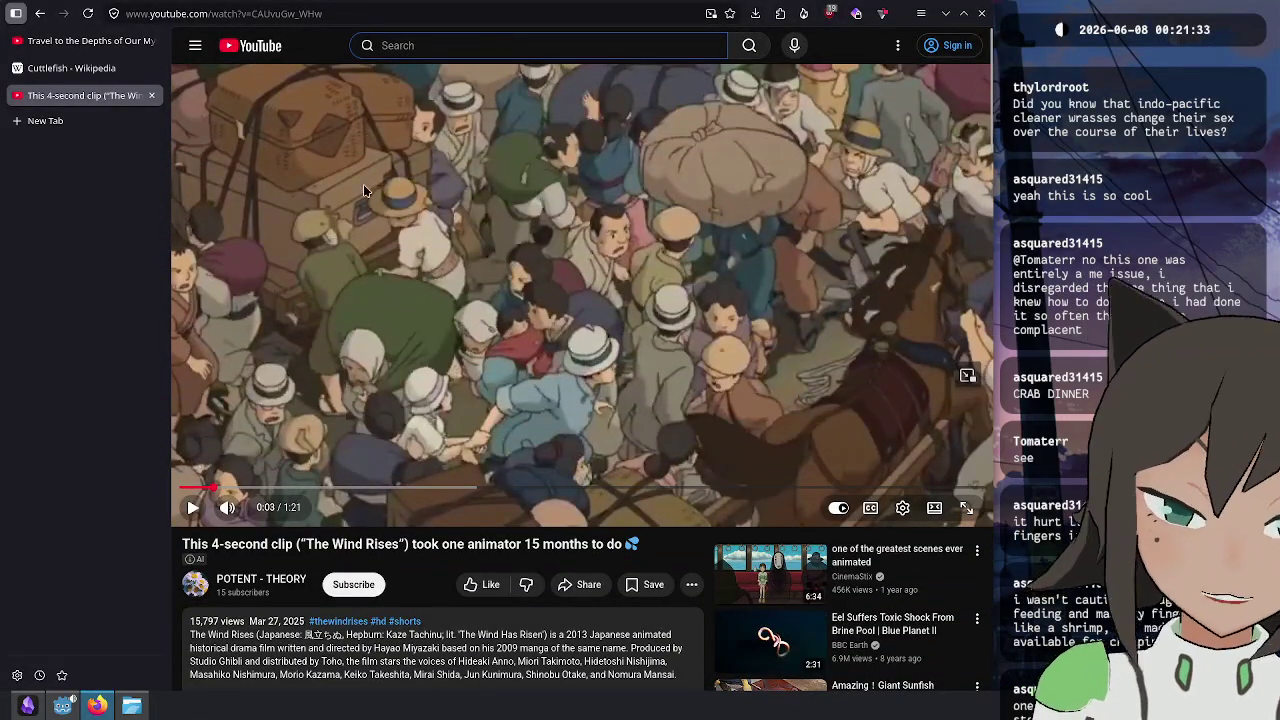
left_click_drag(520, 540, 645, 543)
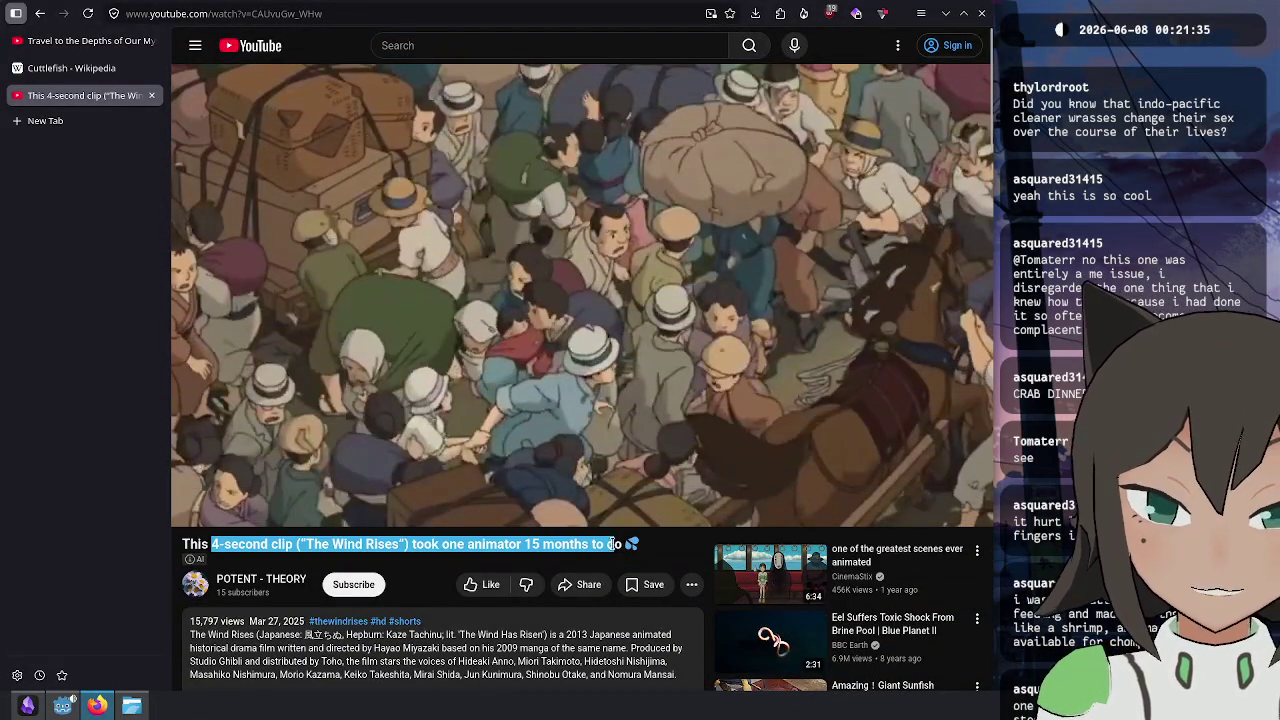
- Search '4 second wind rises budget' and open the 'You Won't Believe How Long This 4s Clip Took to Animate' Short, pausing it
type("4")
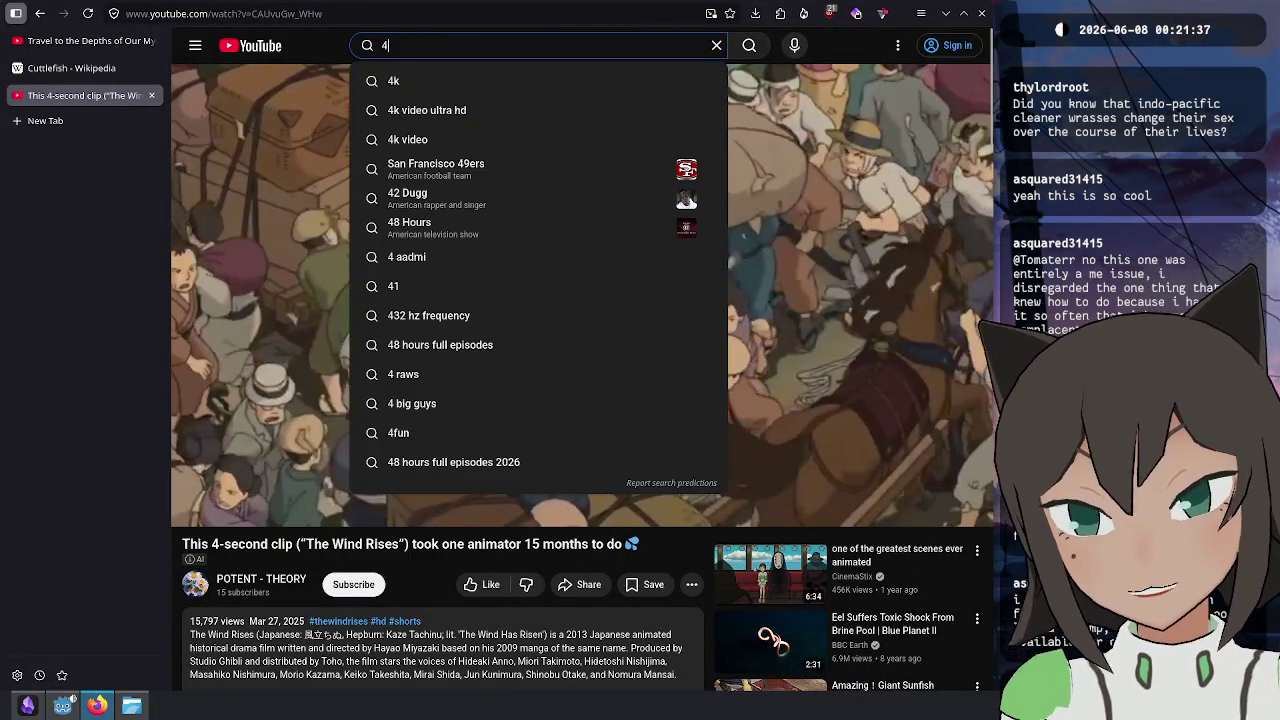
type(" second ")
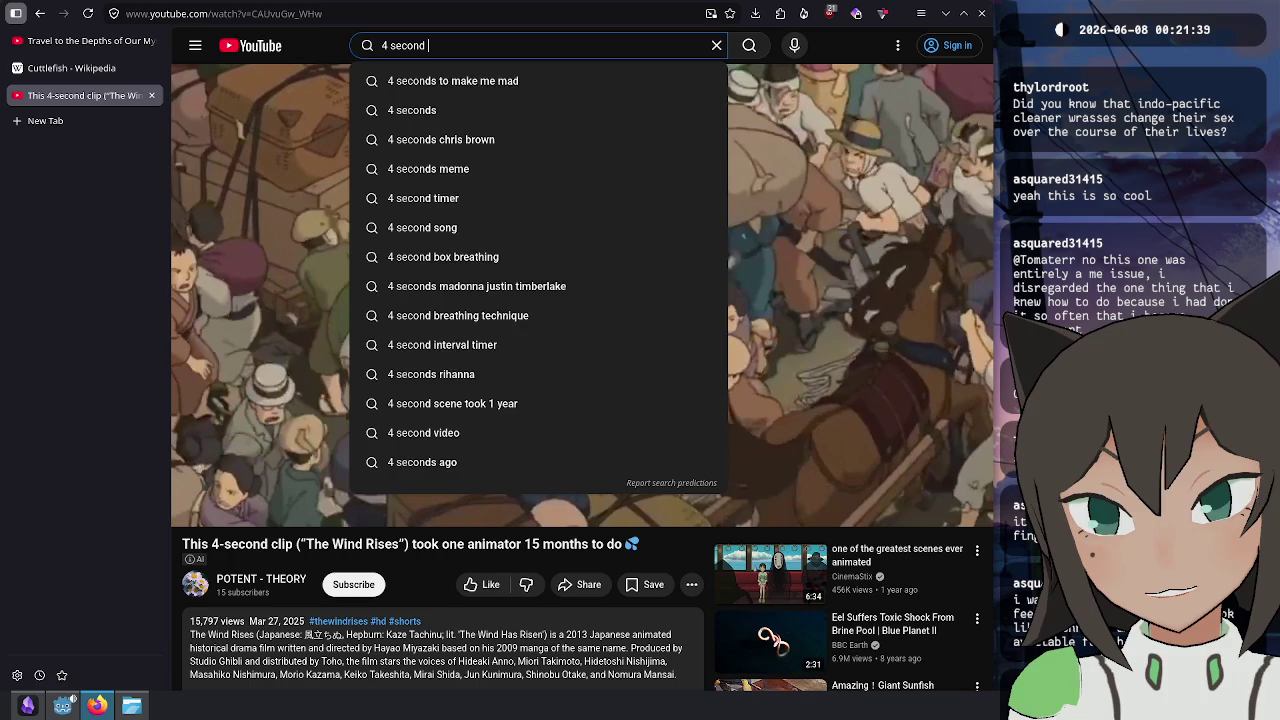
type("wind rises")
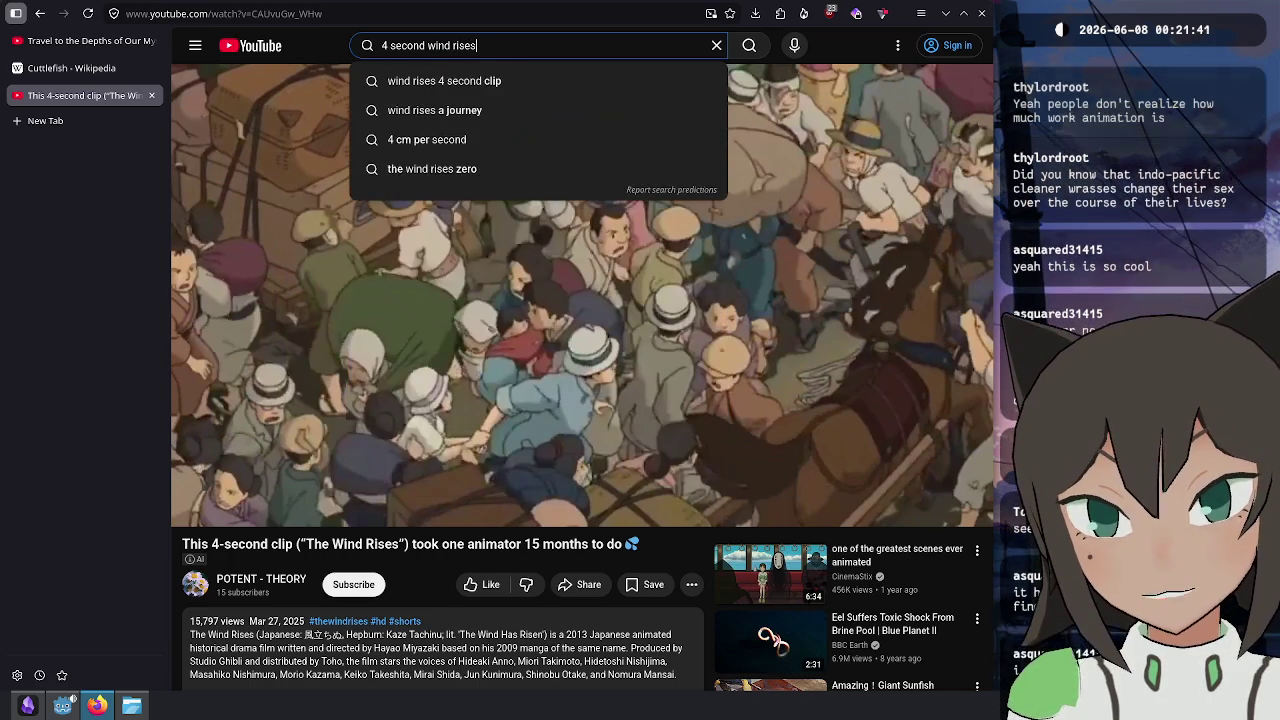
type(" budget")
key("Return")
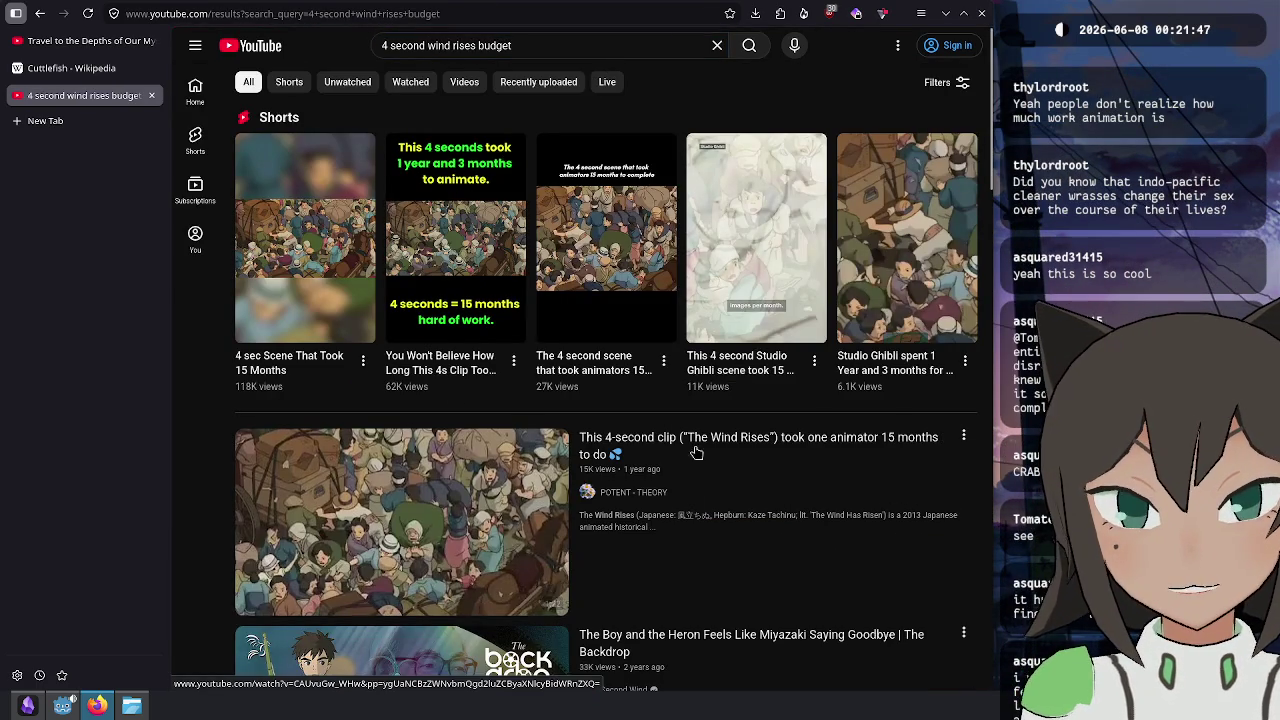
scroll(690, 425, "down", 5)
scroll(627, 385, "up", 3)
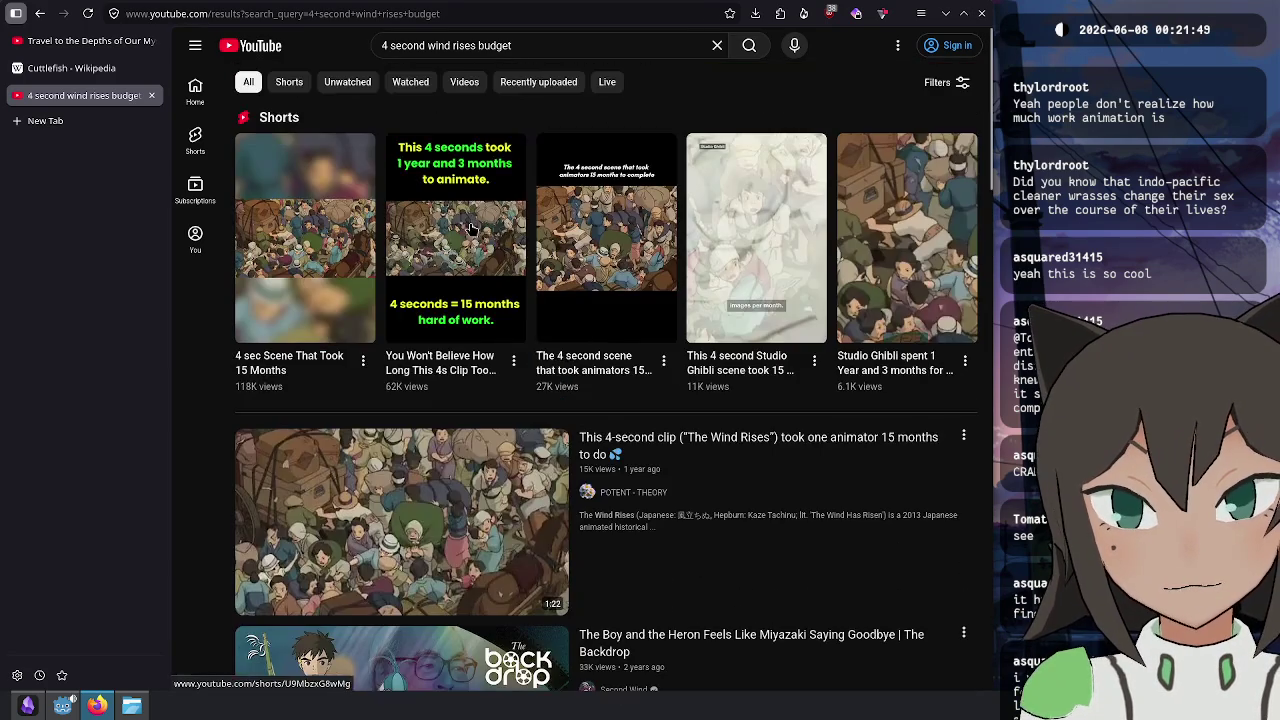
left_click(446, 209)
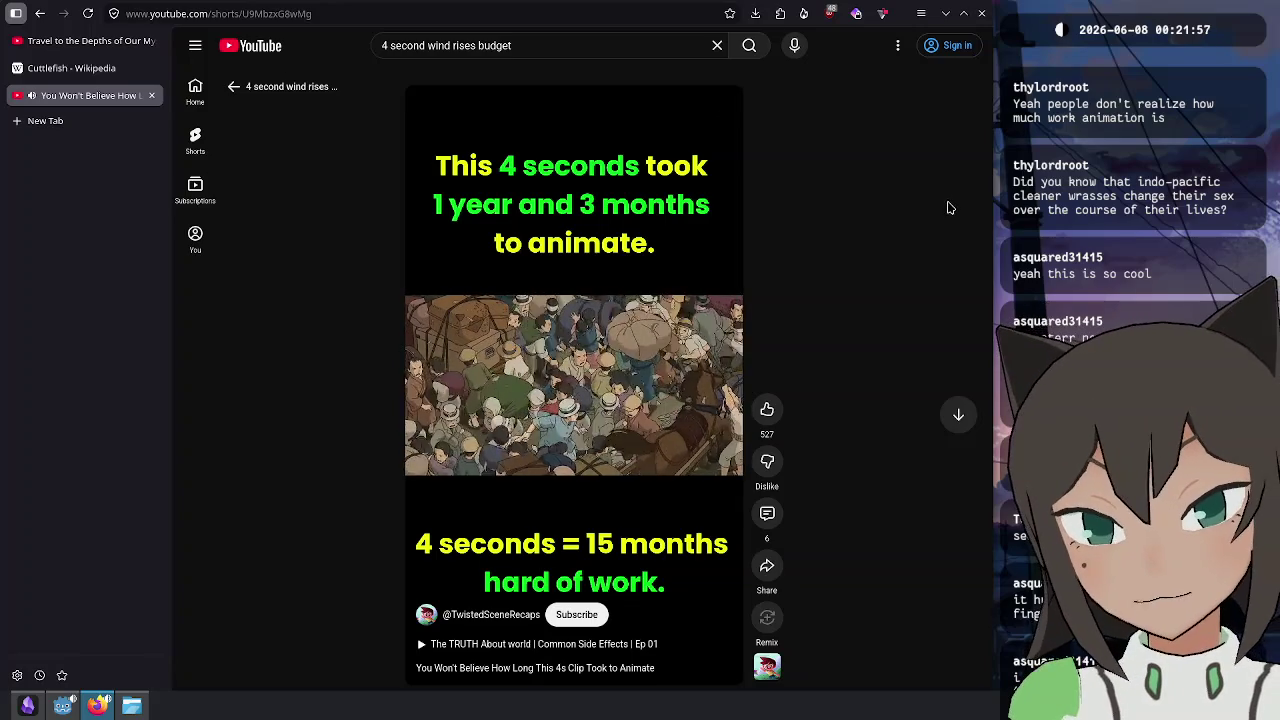
left_click(627, 363)
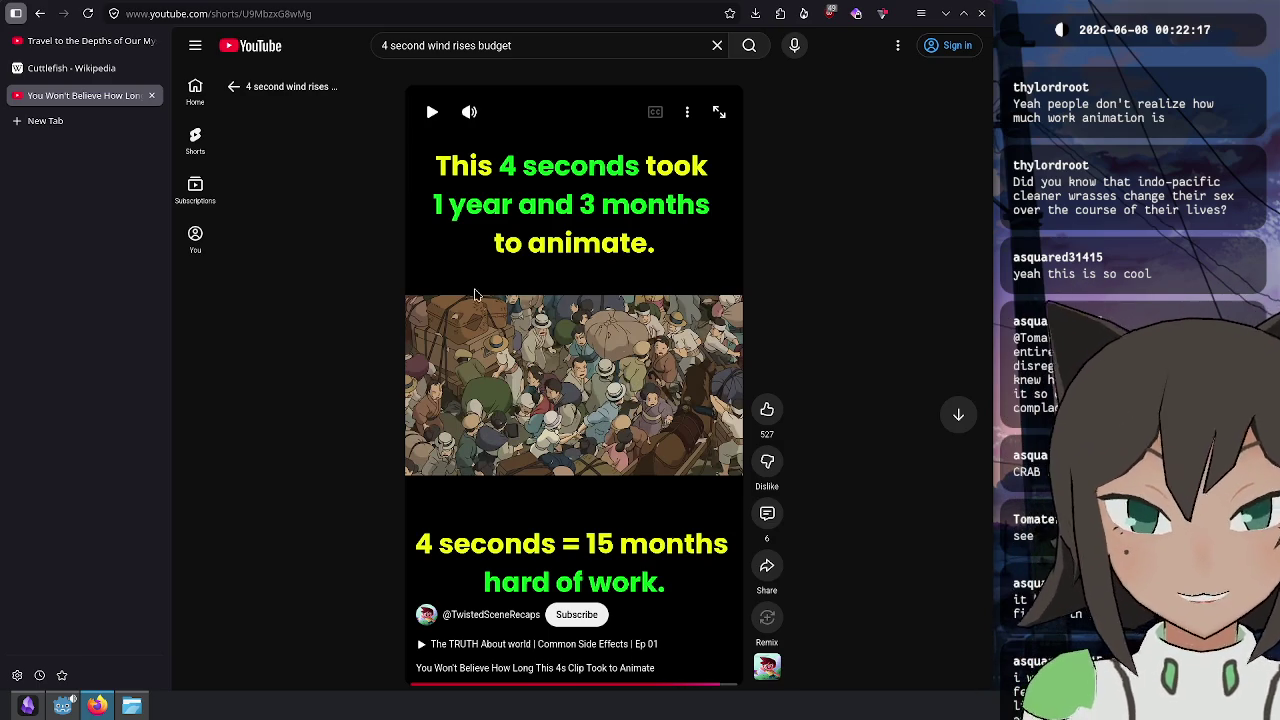
- Replay the Short briefly, pause it again, and go back to the search results
left_click(651, 370)
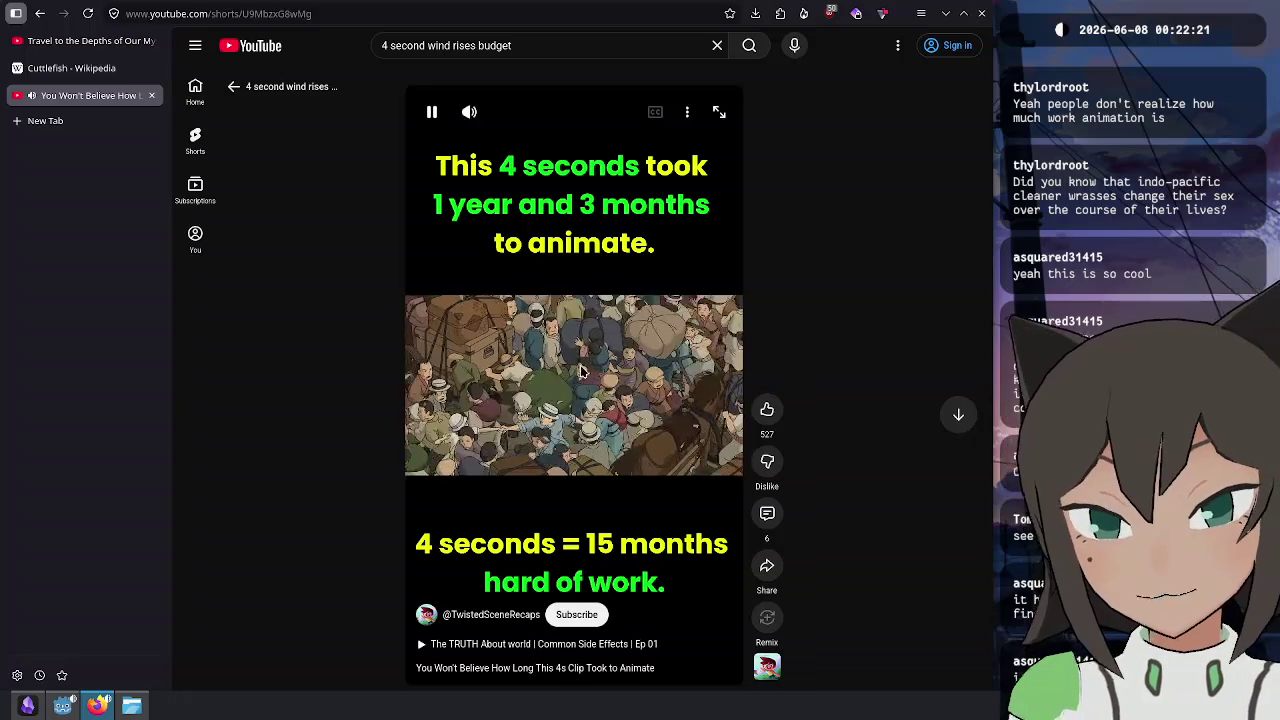
left_click(425, 97)
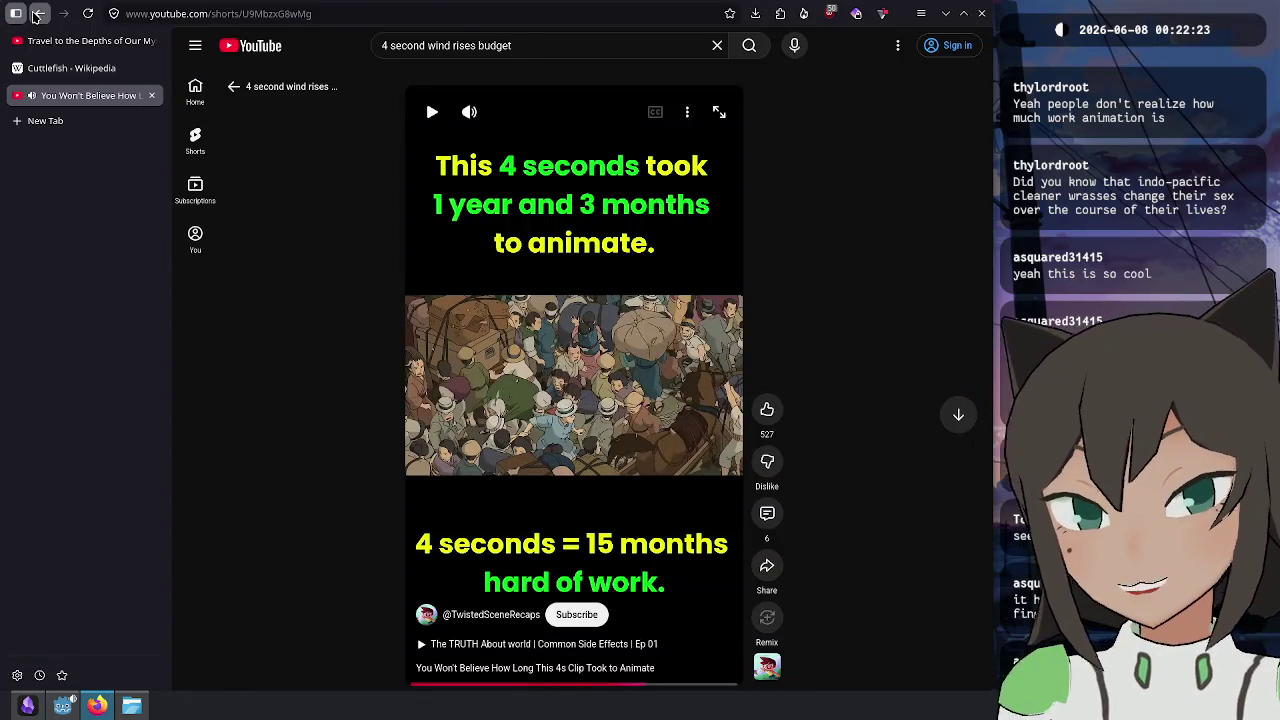
left_click(40, 13)
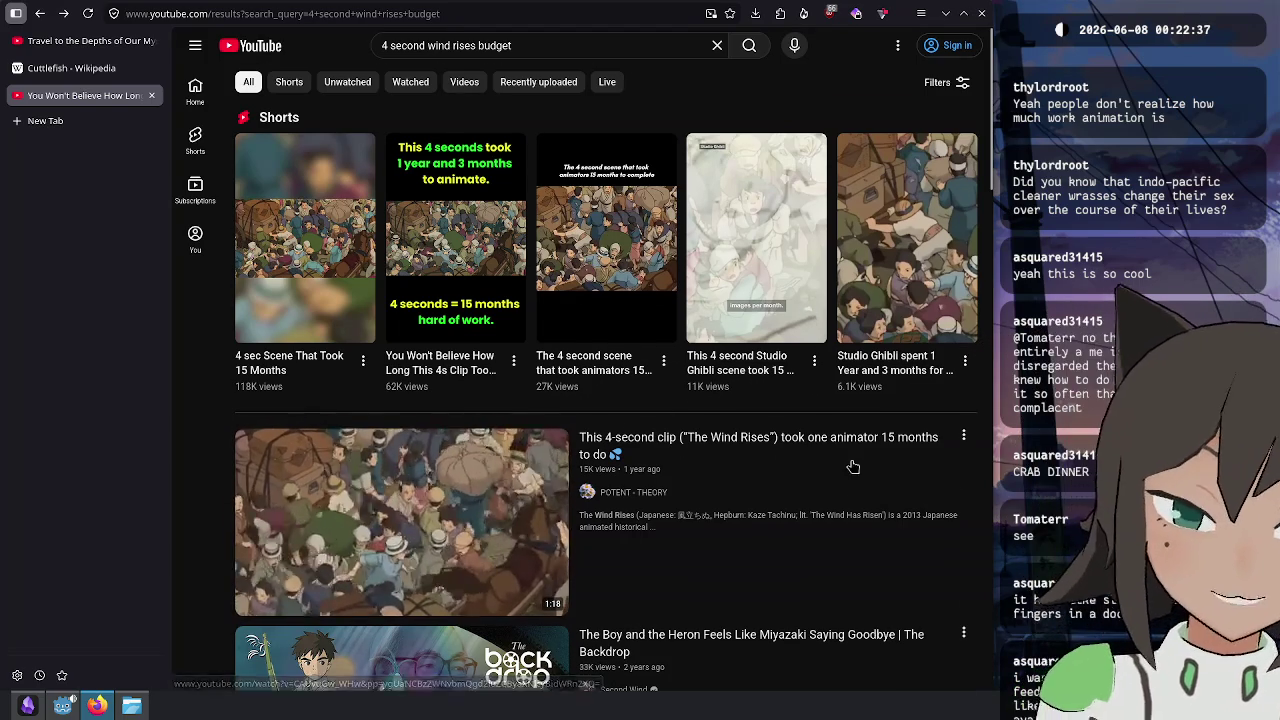
- Scroll the results and close the Short's tab
scroll(338, 571, "down", 3)
scroll(820, 330, "down", 5)
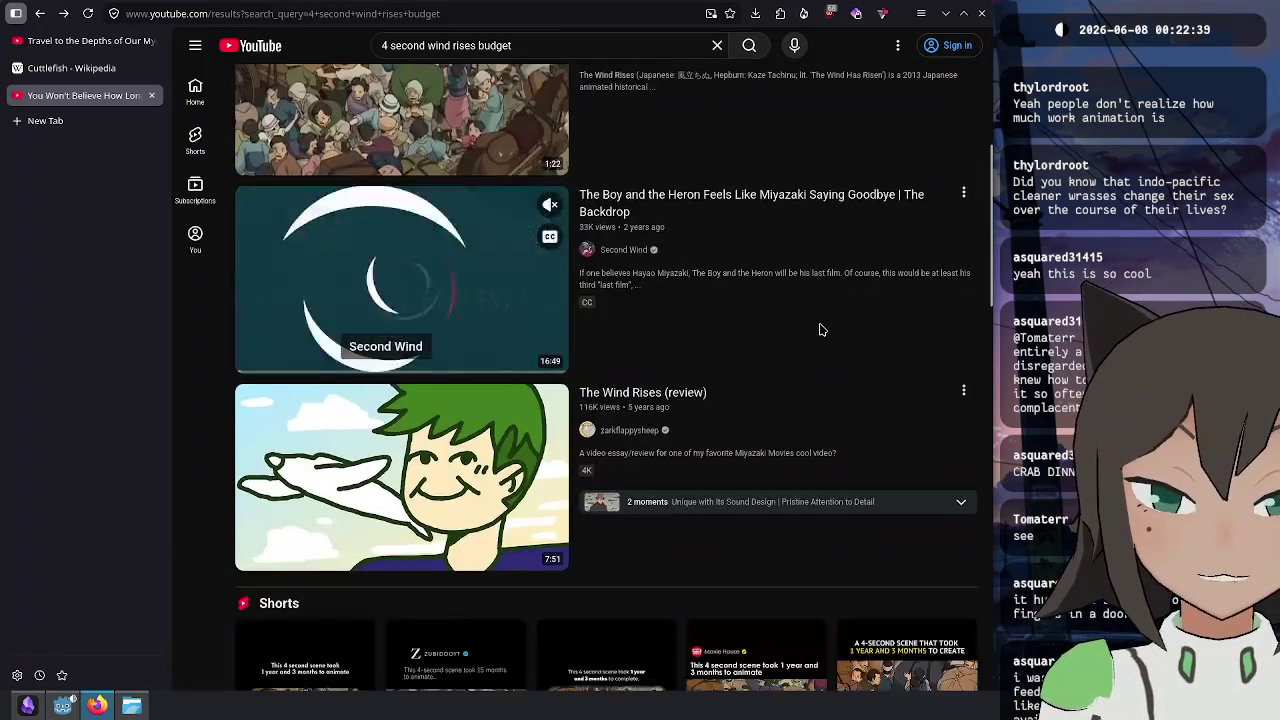
scroll(876, 375, "down", 1)
key("ctrl+w")
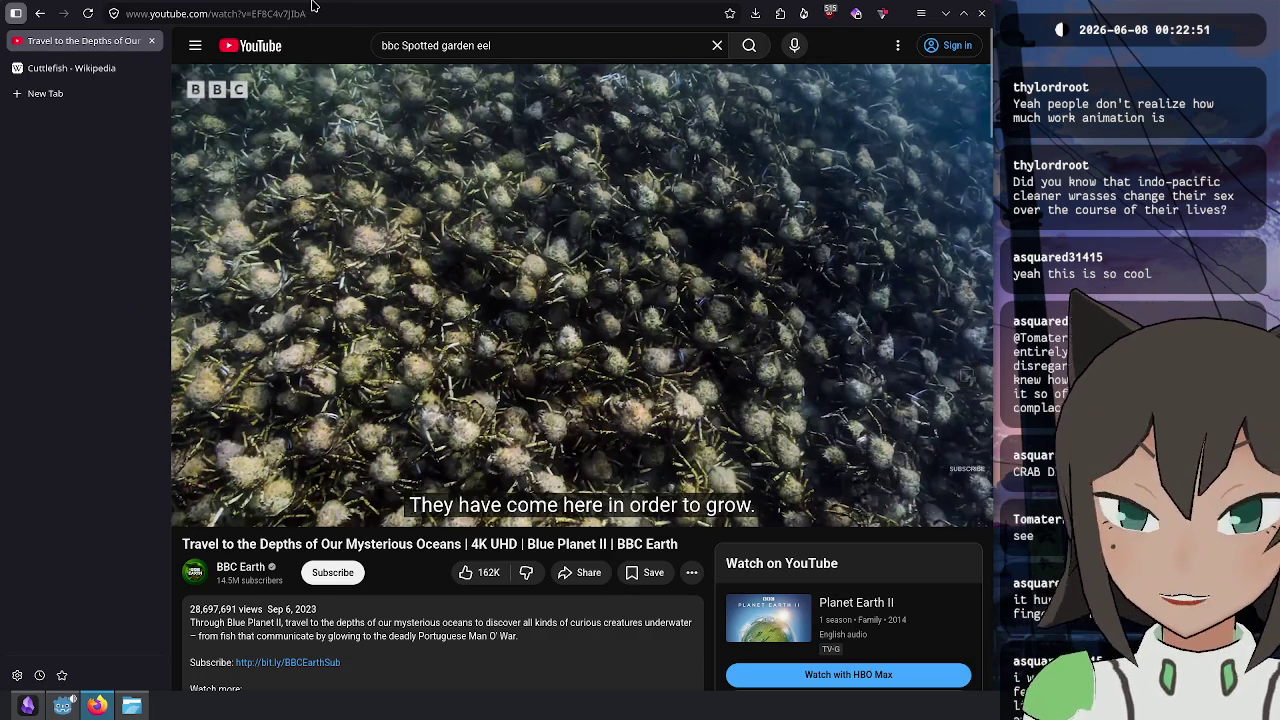
- Search Wikipedia for 'wrasses'
left_click(416, 14)
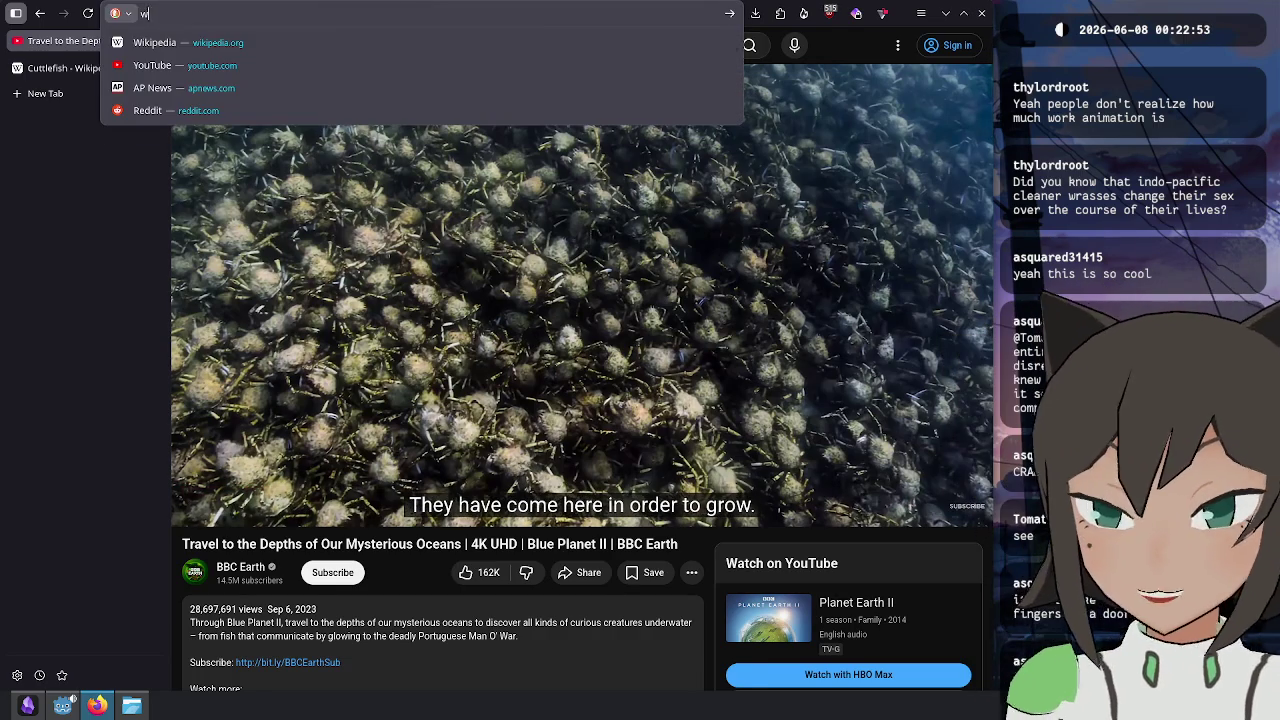
type("wrasses")
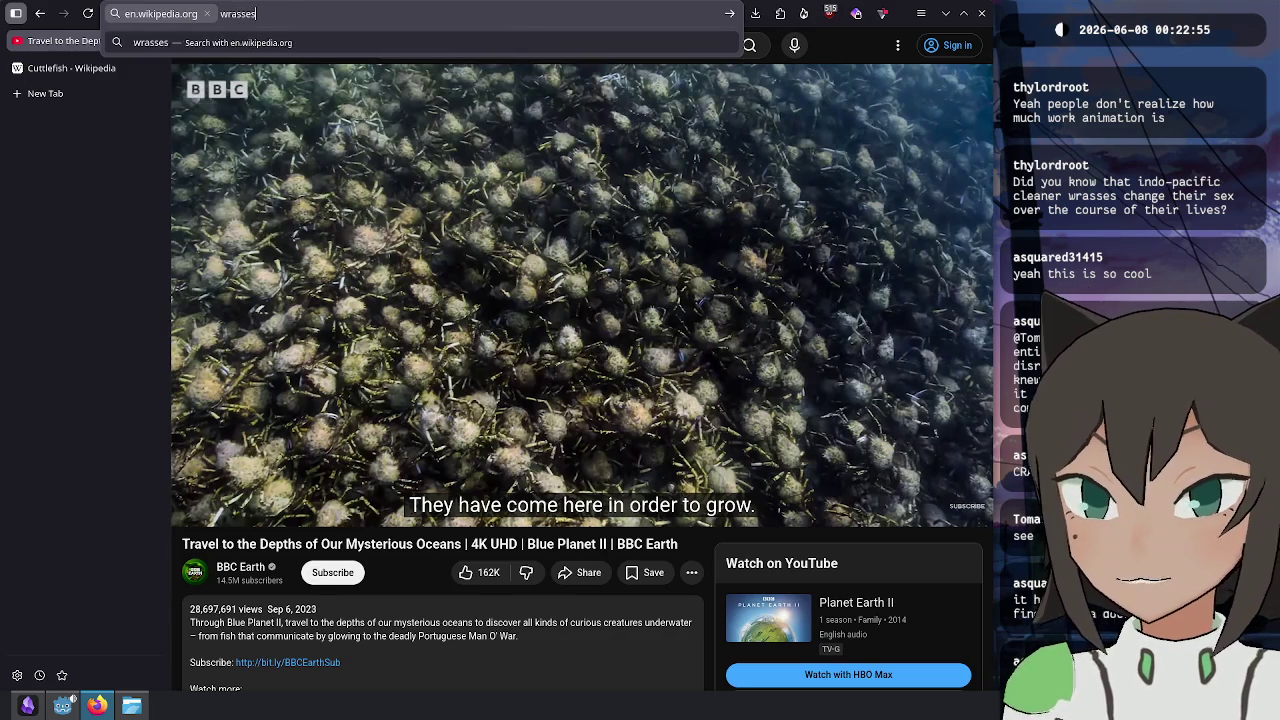
key("Return")
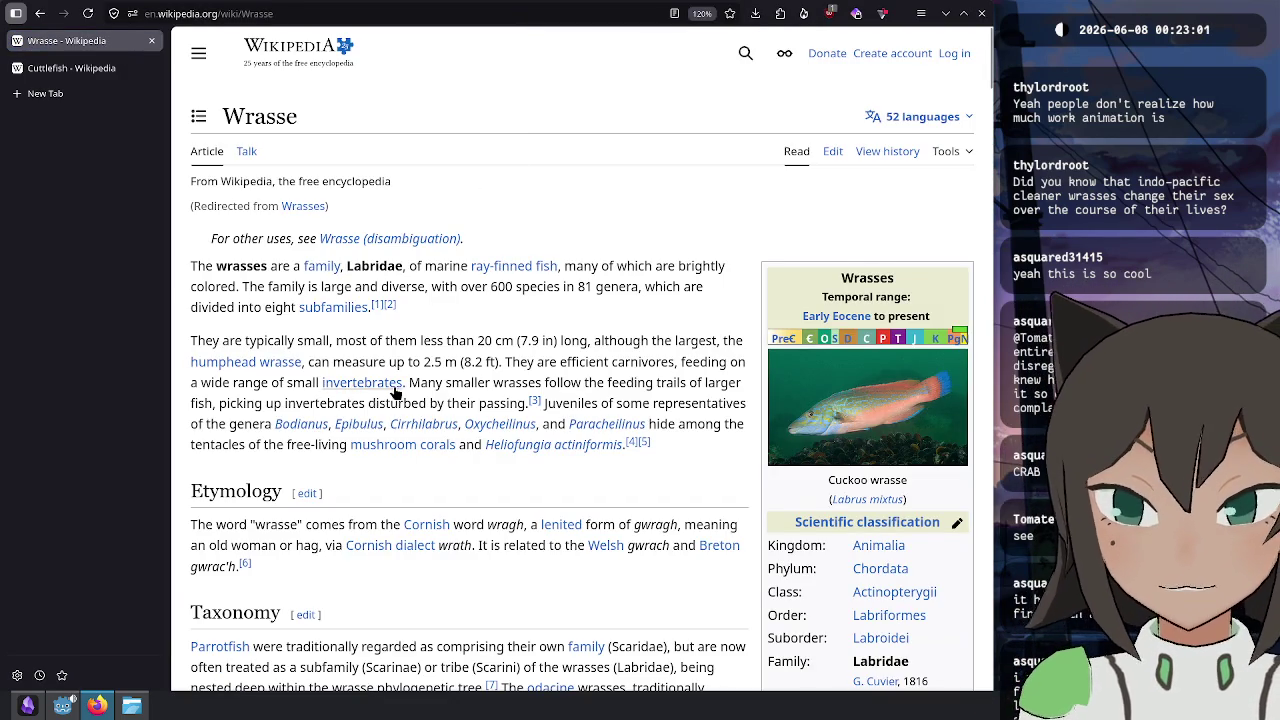
scroll(395, 393, "down", 13)
scroll(369, 370, "down", 3)
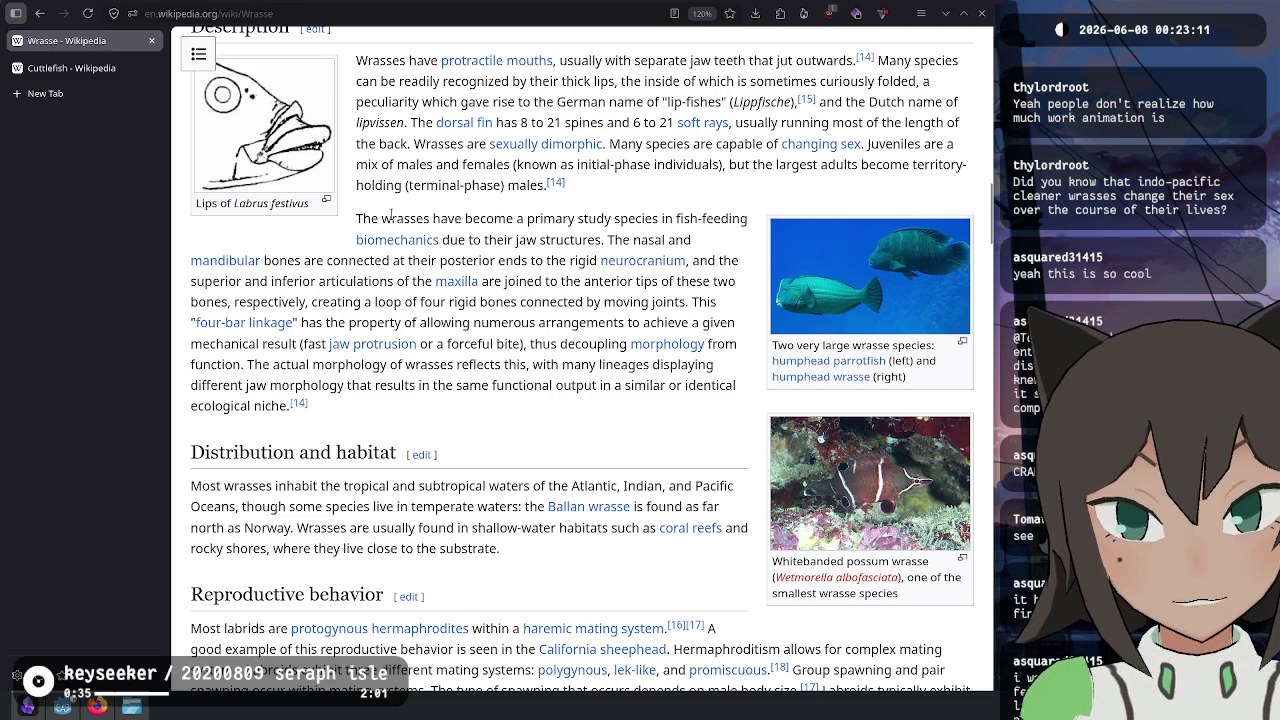
scroll(401, 219, "down", 2)
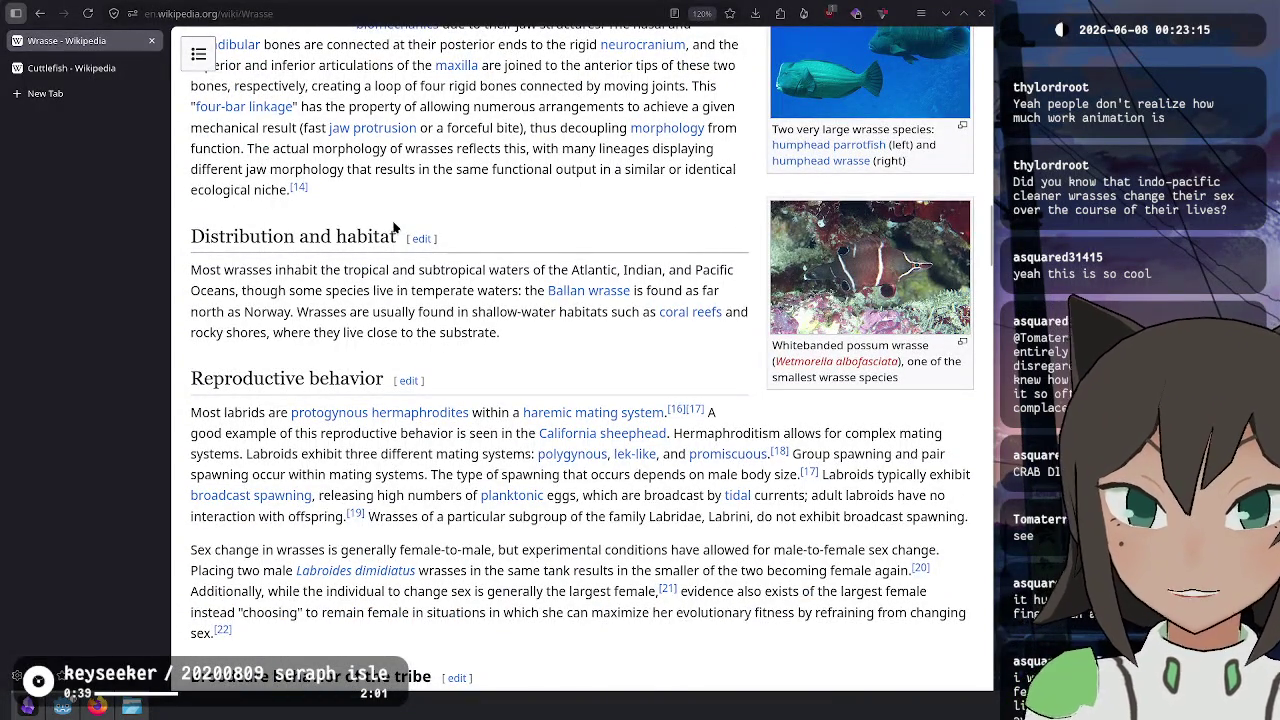
middle_click(550, 422)
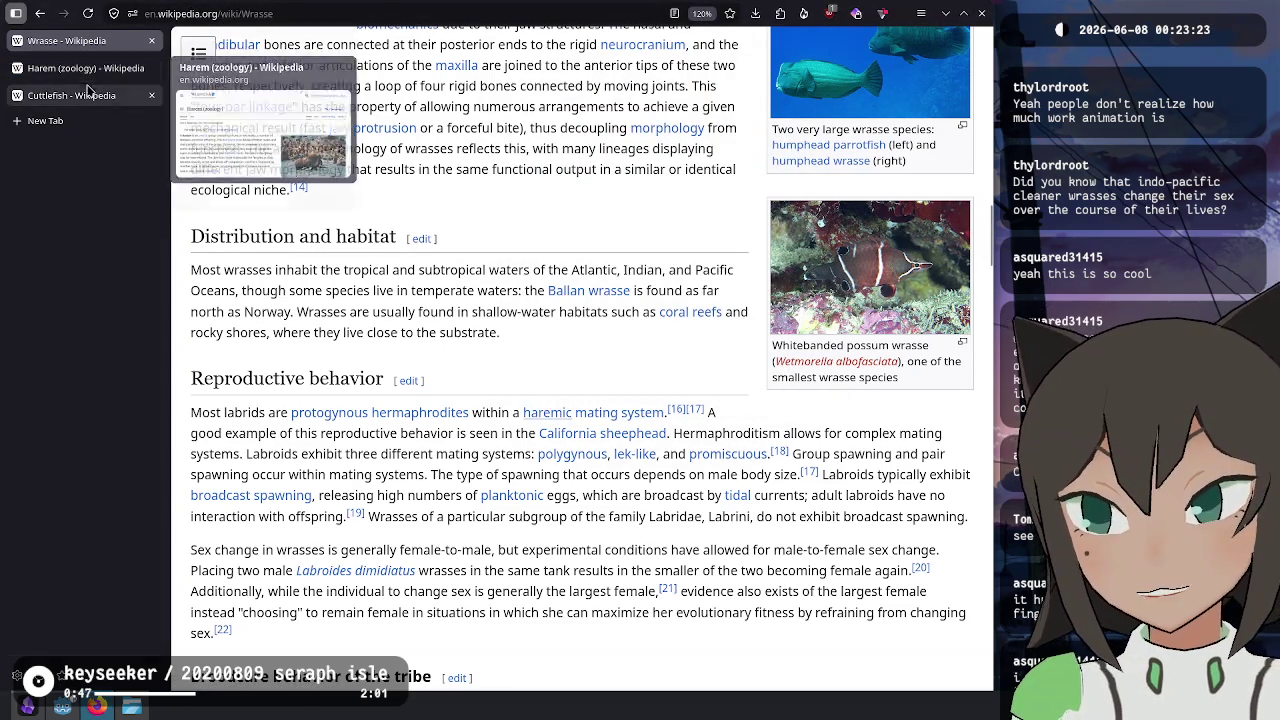
middle_click(120, 68)
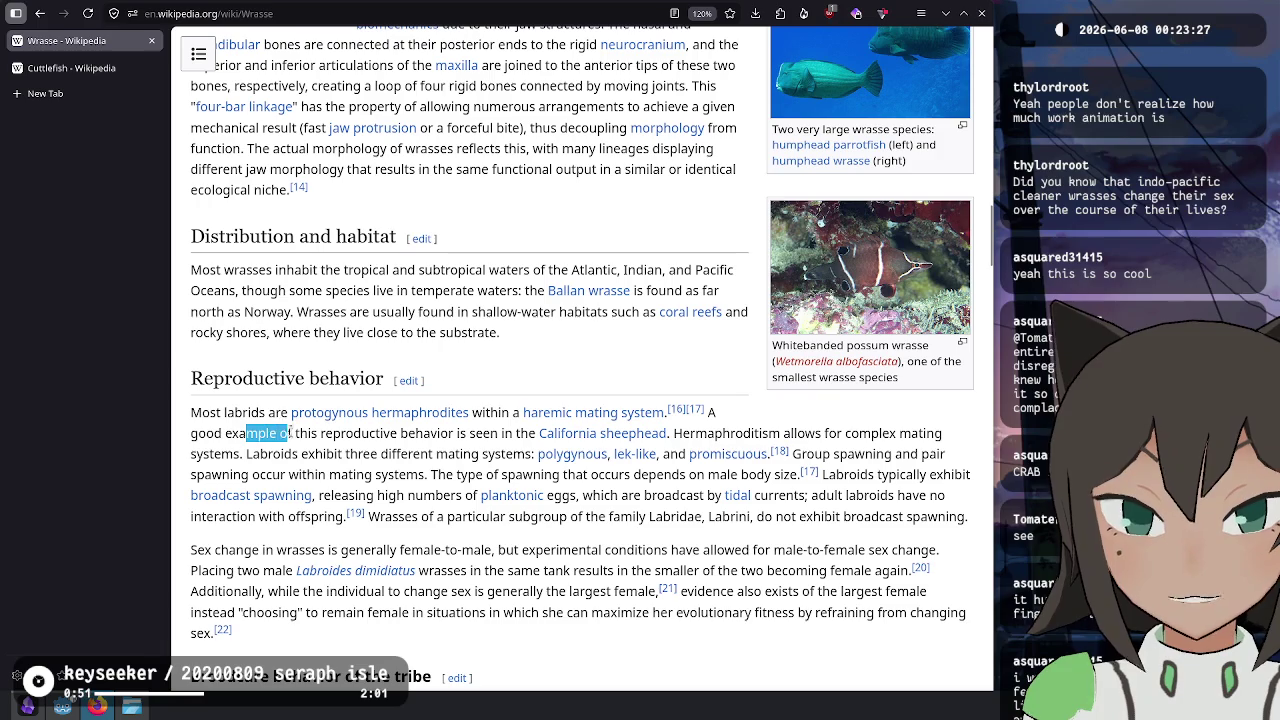
mouse_move(698, 433)
left_mouse_down()
mouse_move(813, 434)
mouse_move(243, 453)
left_mouse_up()
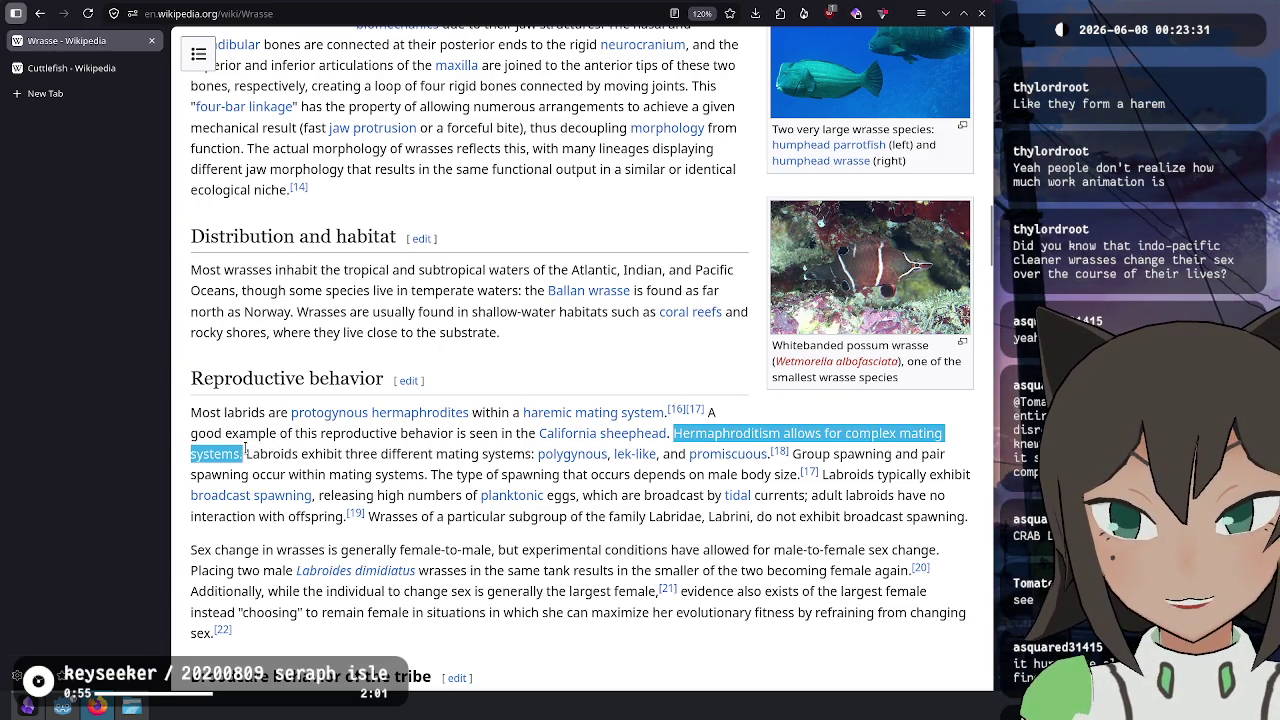
left_click(248, 453)
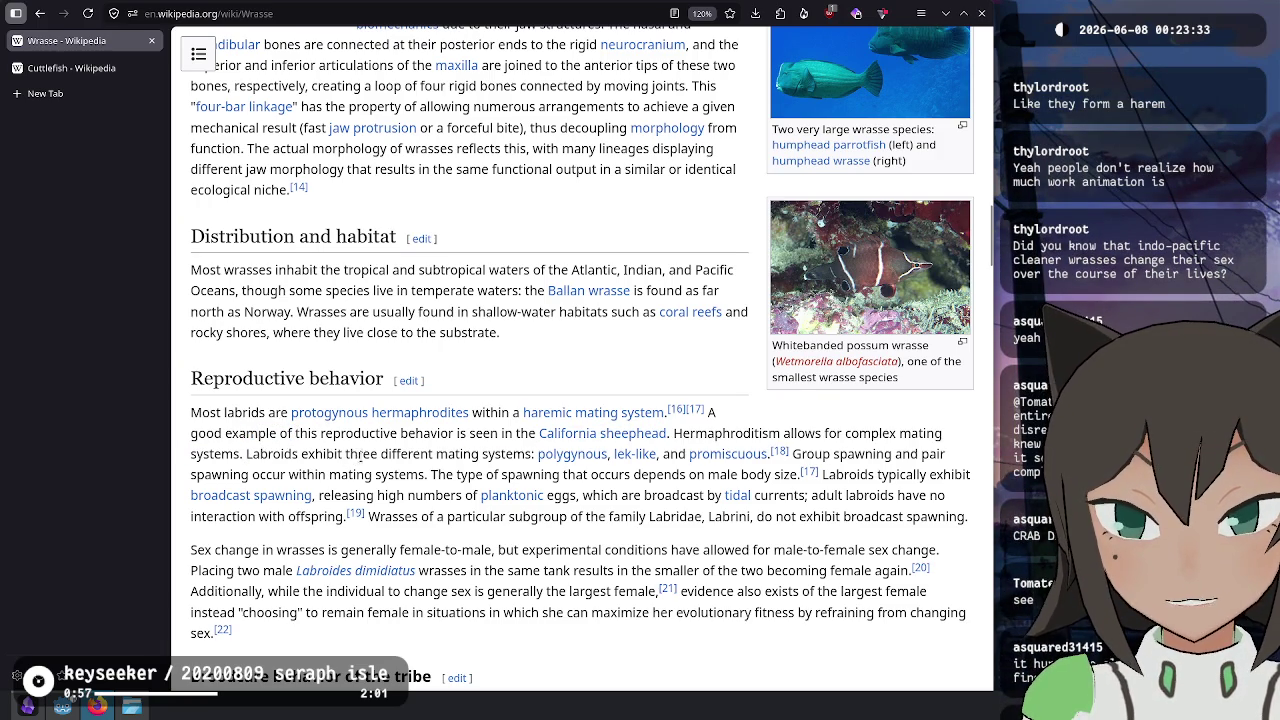
left_click_drag(359, 456, 524, 453)
left_click(533, 455)
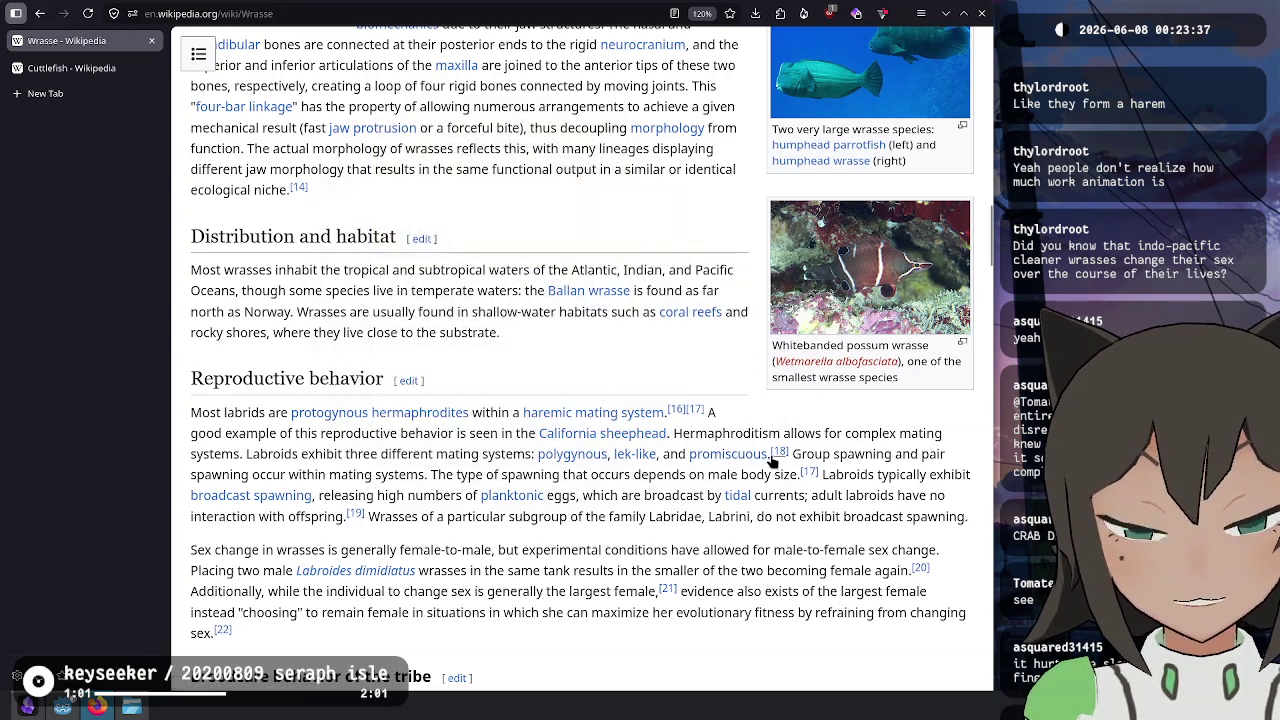
mouse_move(805, 455)
left_mouse_down()
mouse_move(289, 454)
mouse_move(248, 476)
mouse_move(767, 477)
mouse_move(416, 478)
mouse_move(357, 481)
mouse_move(336, 497)
mouse_move(636, 497)
mouse_move(744, 516)
mouse_move(658, 476)
mouse_move(832, 497)
mouse_move(200, 500)
mouse_move(830, 520)
mouse_move(445, 552)
mouse_move(199, 551)
mouse_move(800, 551)
mouse_move(270, 570)
mouse_move(696, 570)
mouse_move(900, 591)
mouse_move(776, 570)
mouse_move(250, 570)
mouse_move(235, 591)
mouse_move(448, 592)
left_mouse_up()
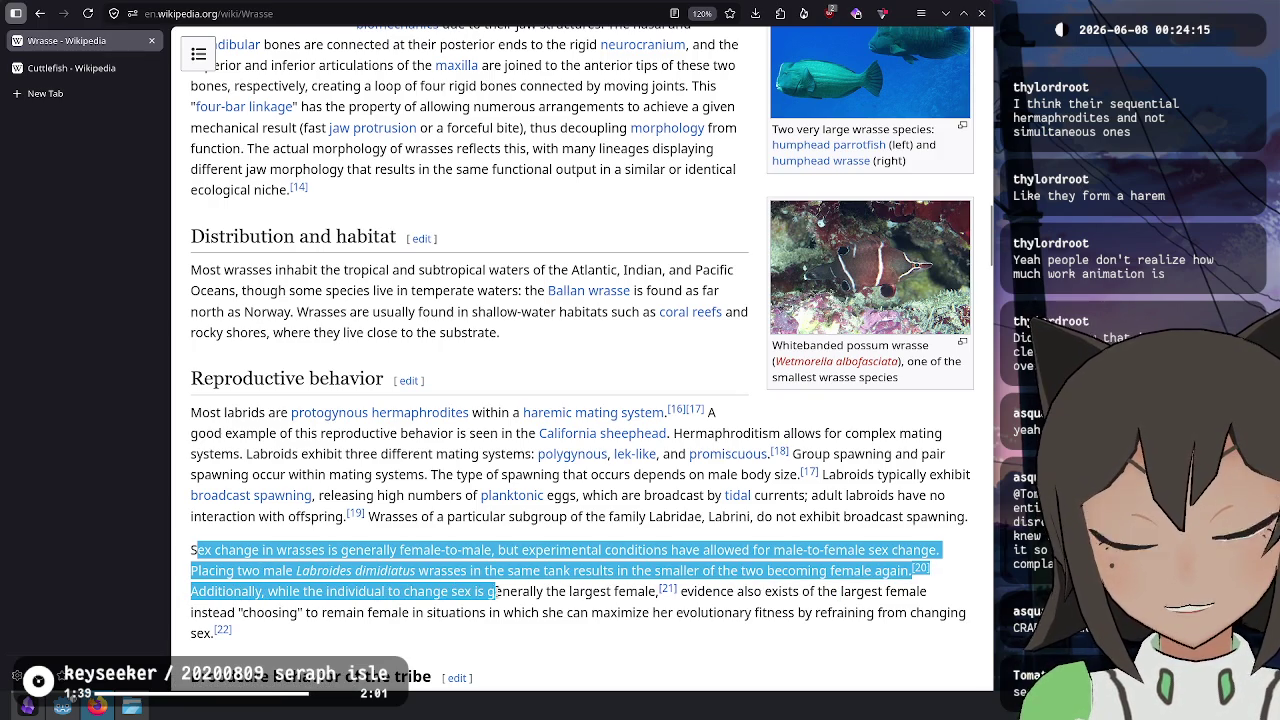
mouse_move(548, 592)
left_mouse_down()
mouse_move(599, 594)
mouse_move(448, 592)
mouse_move(770, 597)
mouse_move(214, 594)
mouse_move(216, 612)
mouse_move(610, 614)
mouse_move(700, 628)
mouse_move(760, 614)
mouse_move(900, 618)
mouse_move(278, 638)
left_mouse_up()
left_click(307, 629)
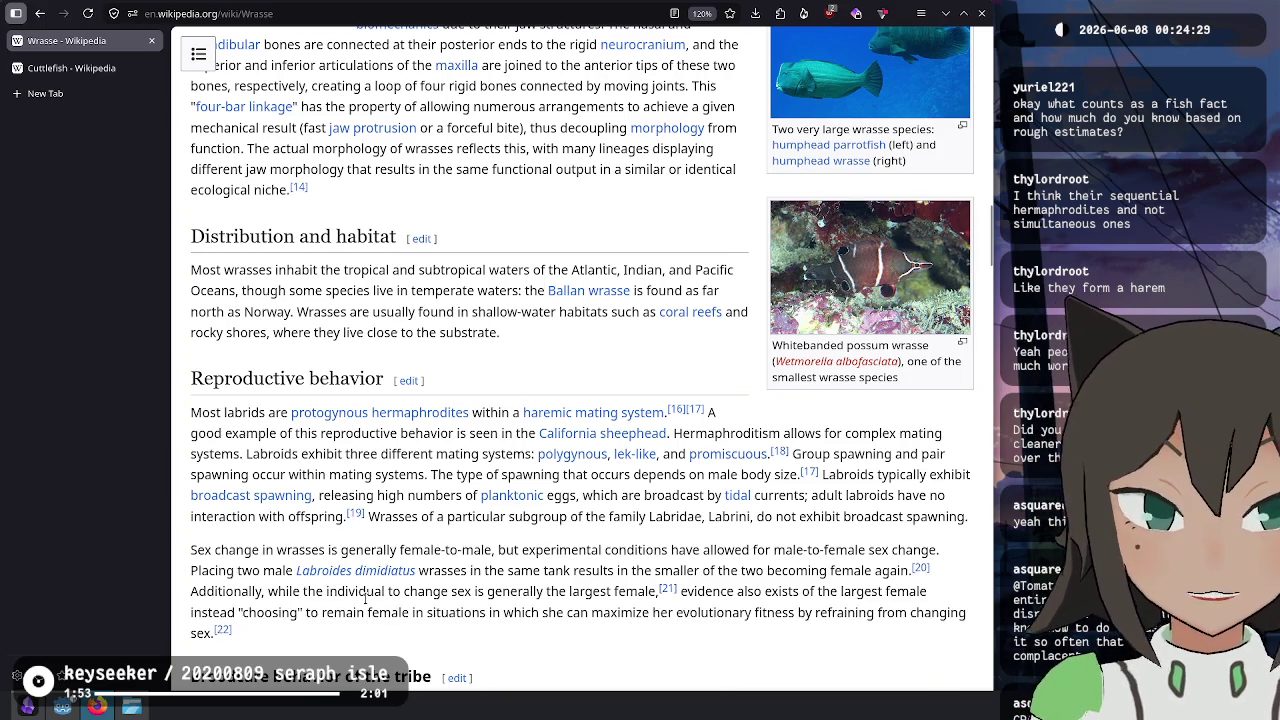
scroll(916, 455, "up", 2)
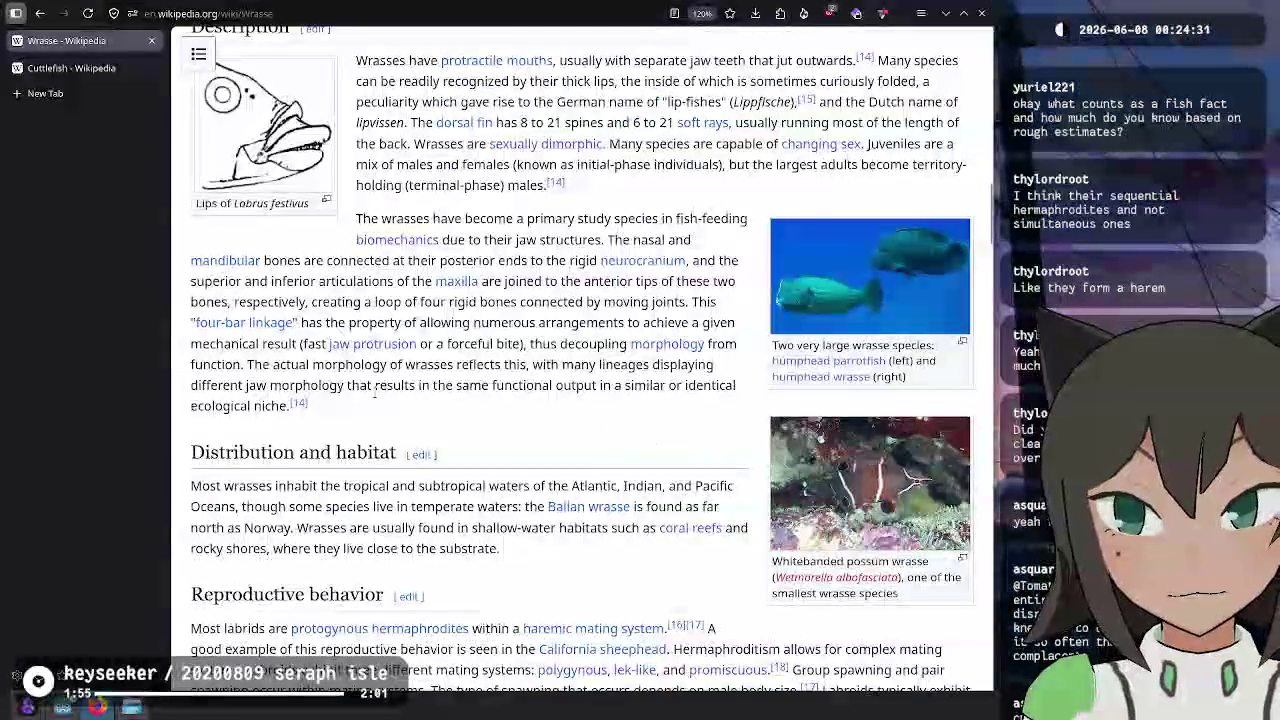
scroll(700, 420, "up", 1)
scroll(376, 387, "down", 4)
scroll(390, 380, "down", 4)
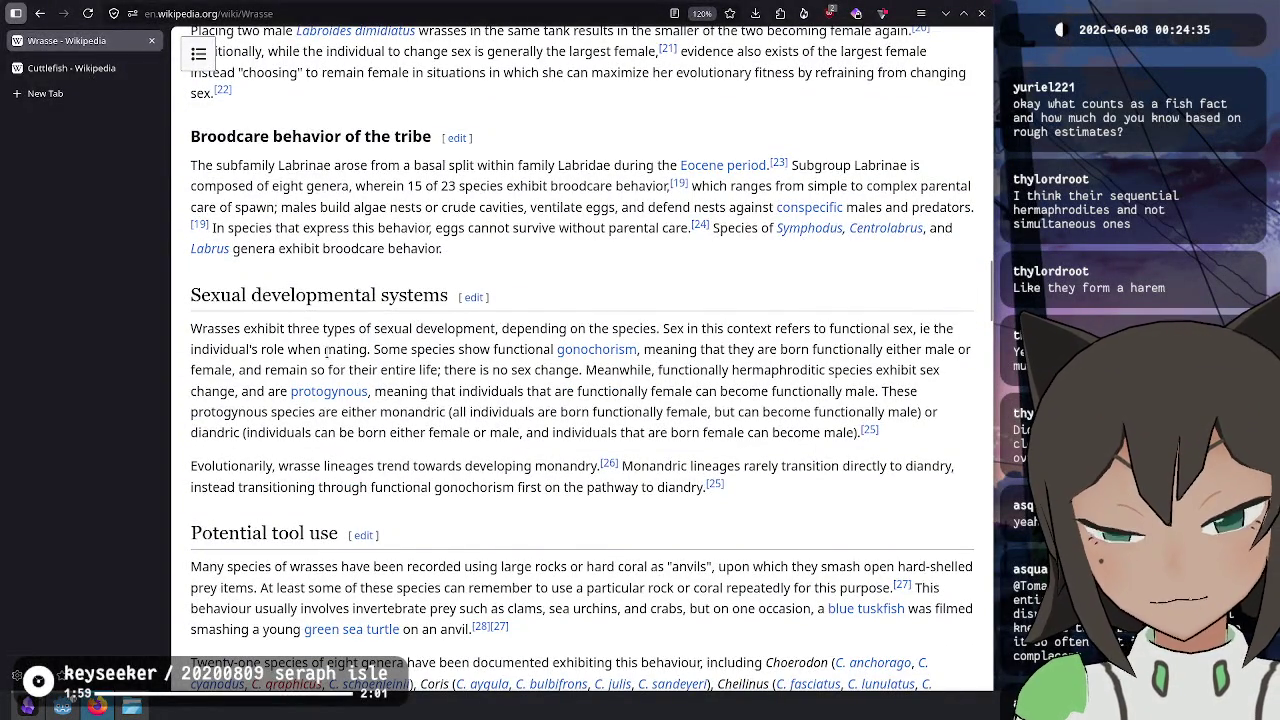
scroll(325, 352, "down", 3)
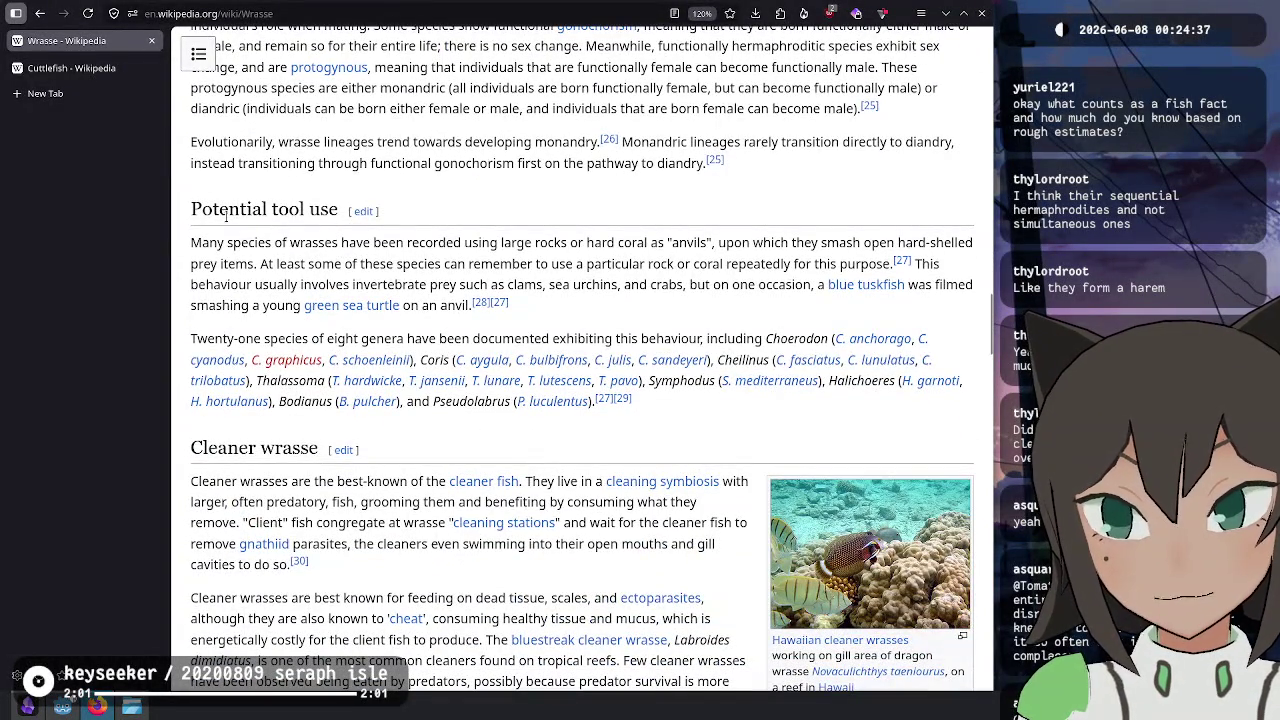
left_click_drag(226, 213, 335, 264)
left_click(333, 265)
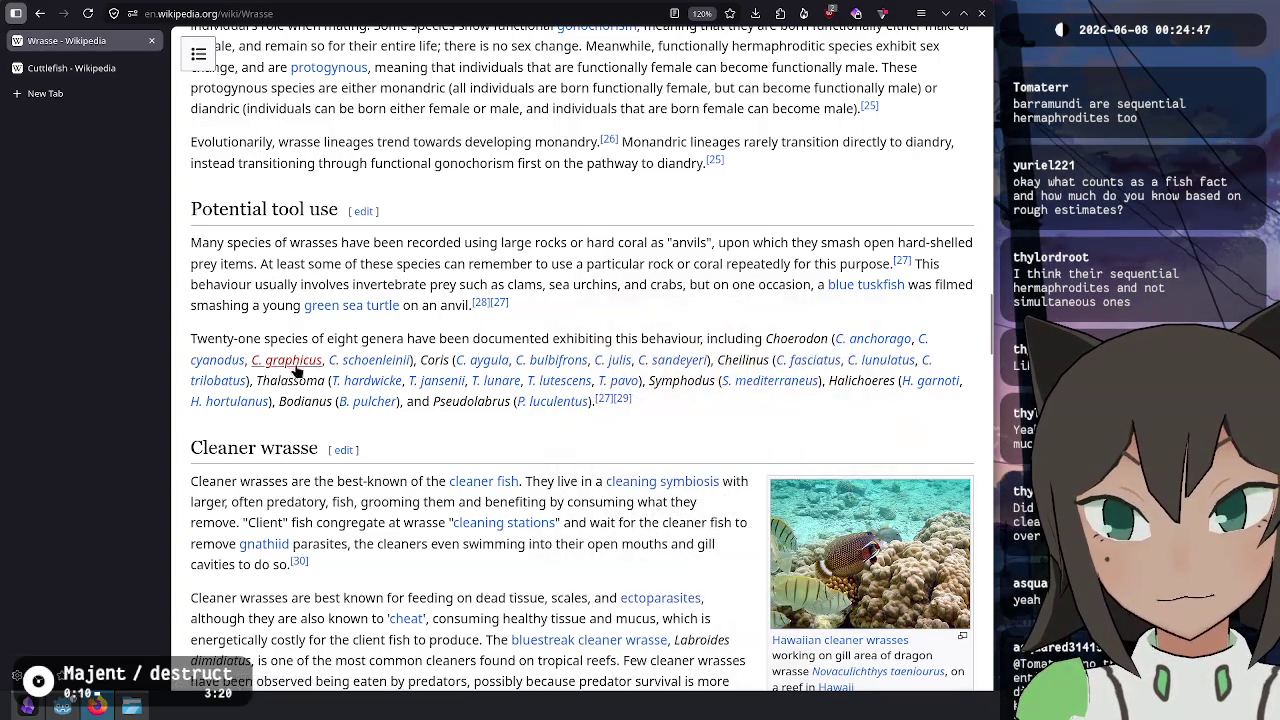
scroll(366, 371, "down", 2)
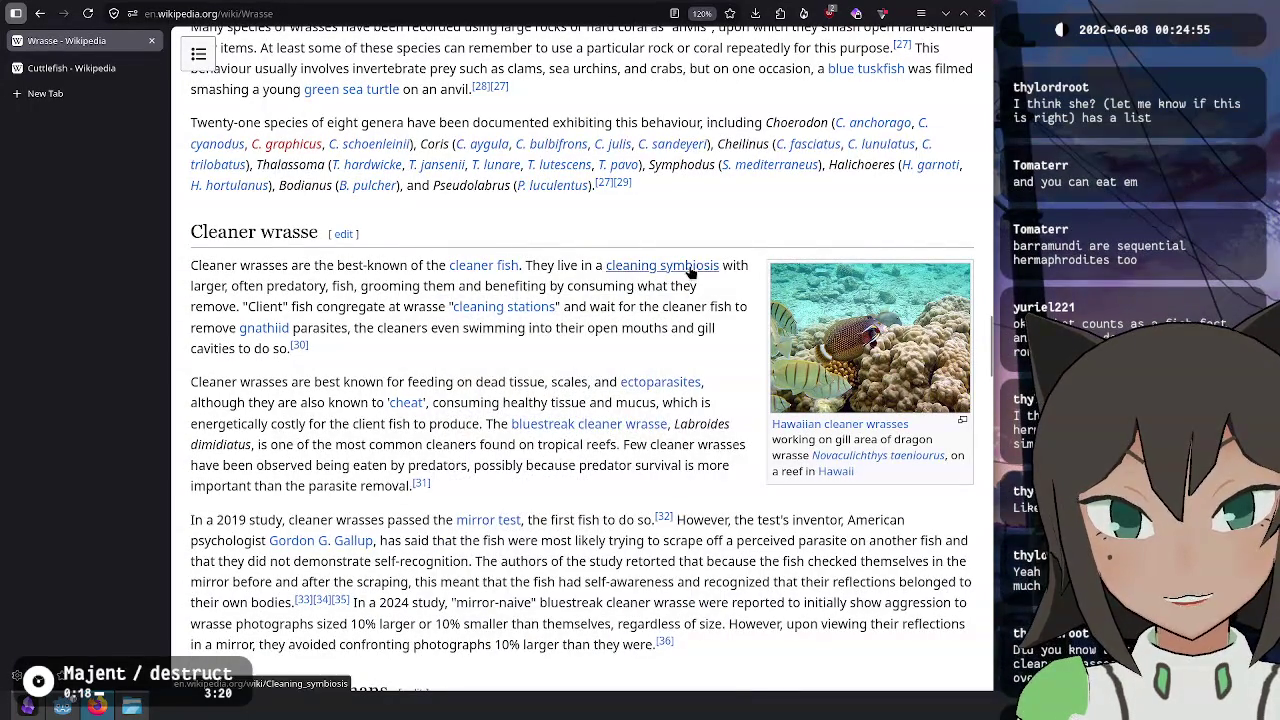
mouse_move(675, 273)
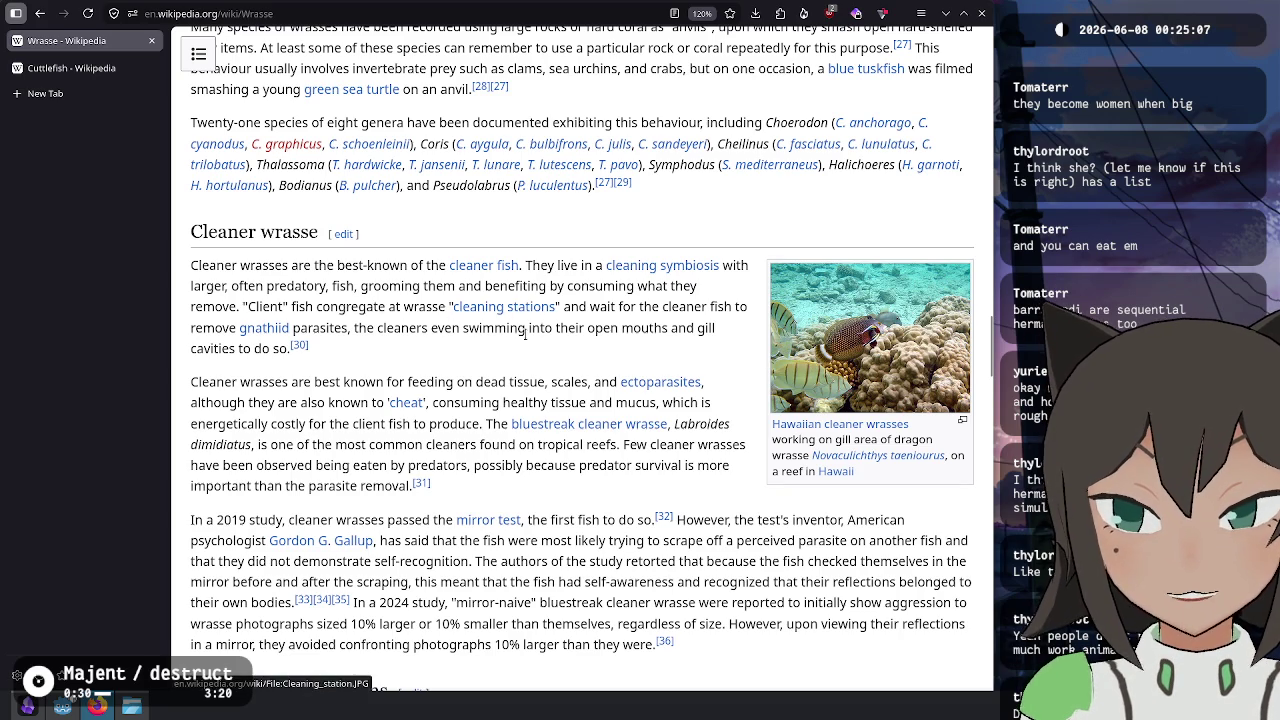
mouse_move(298, 345)
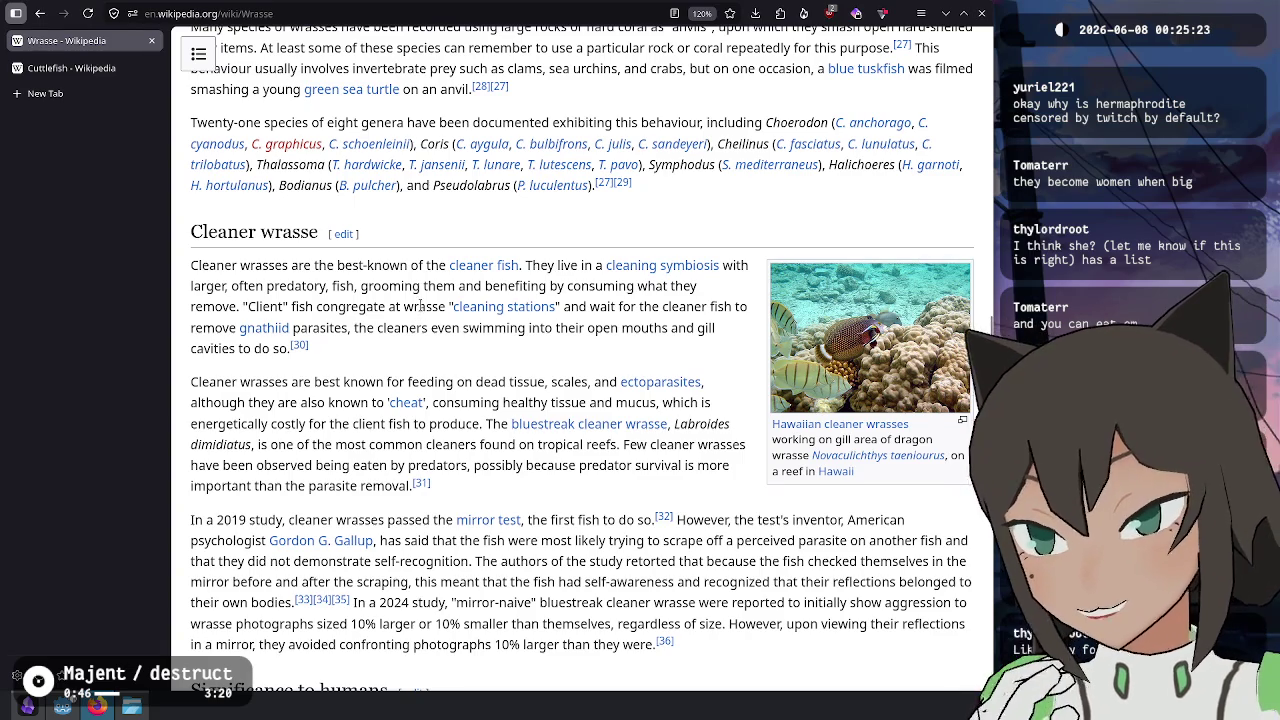
scroll(421, 306, "up", 3)
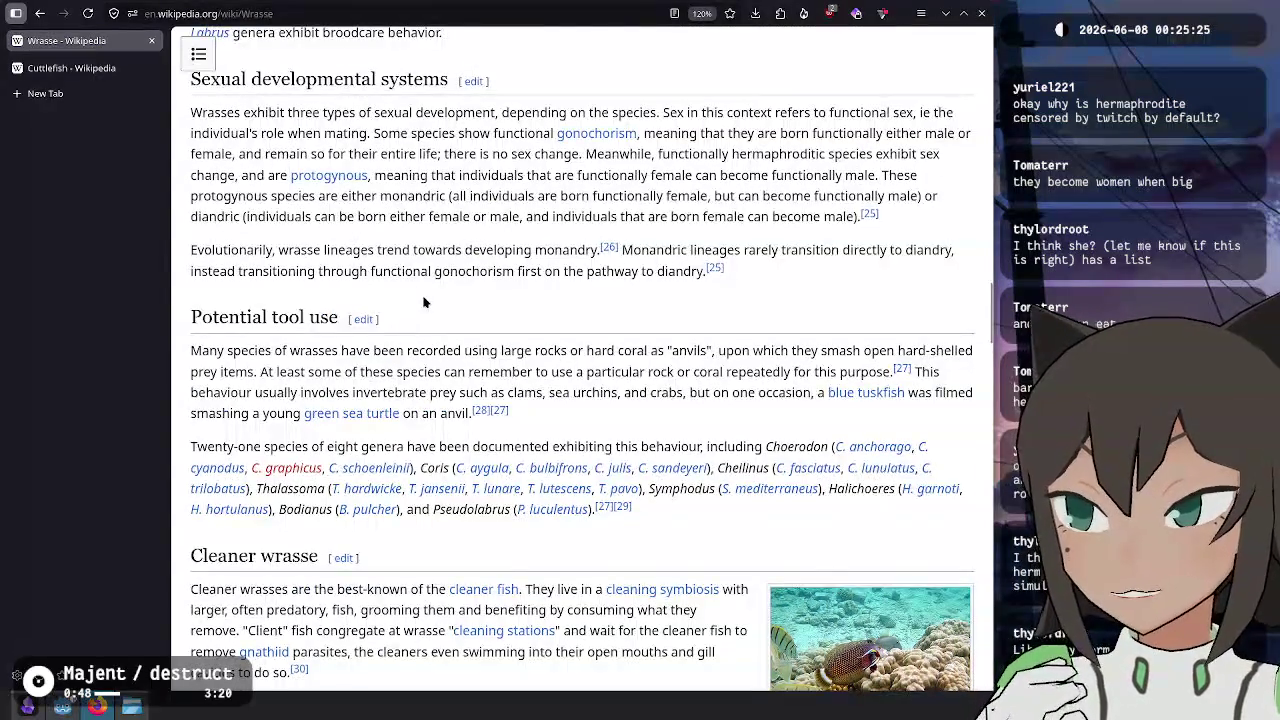
scroll(423, 302, "up", 4)
scroll(427, 298, "up", 15)
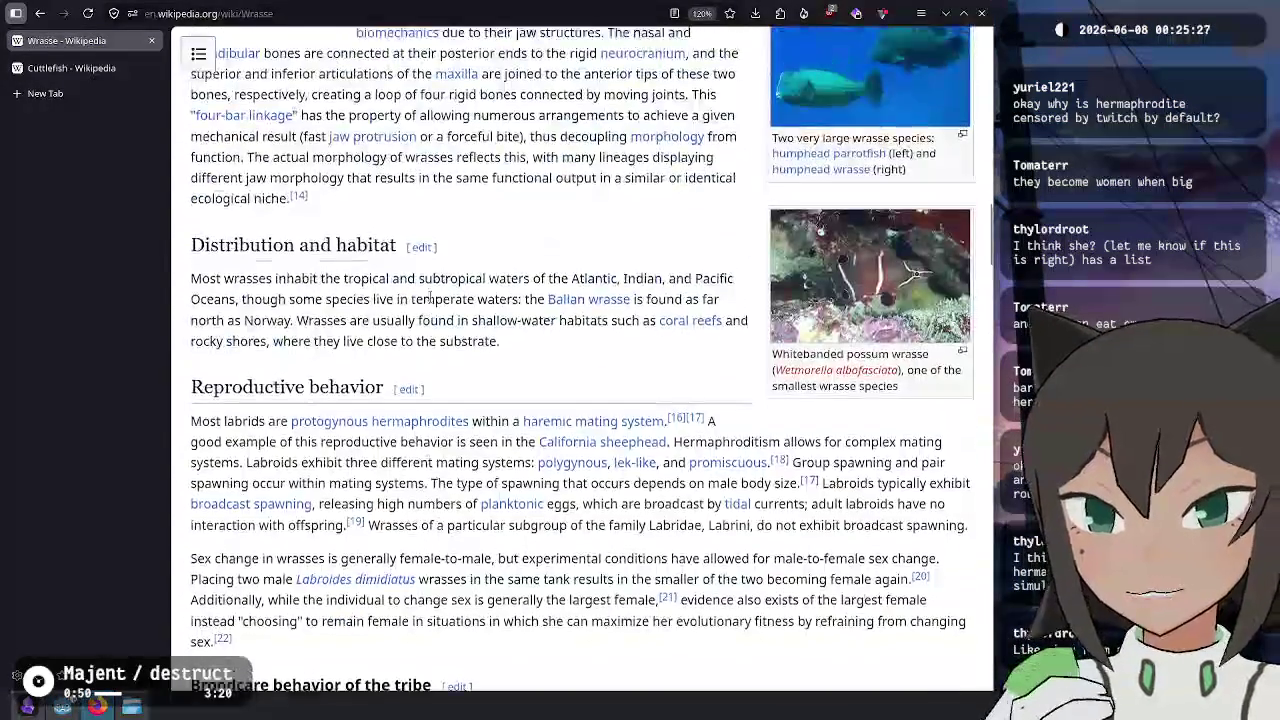
scroll(301, 224, "up", 1)
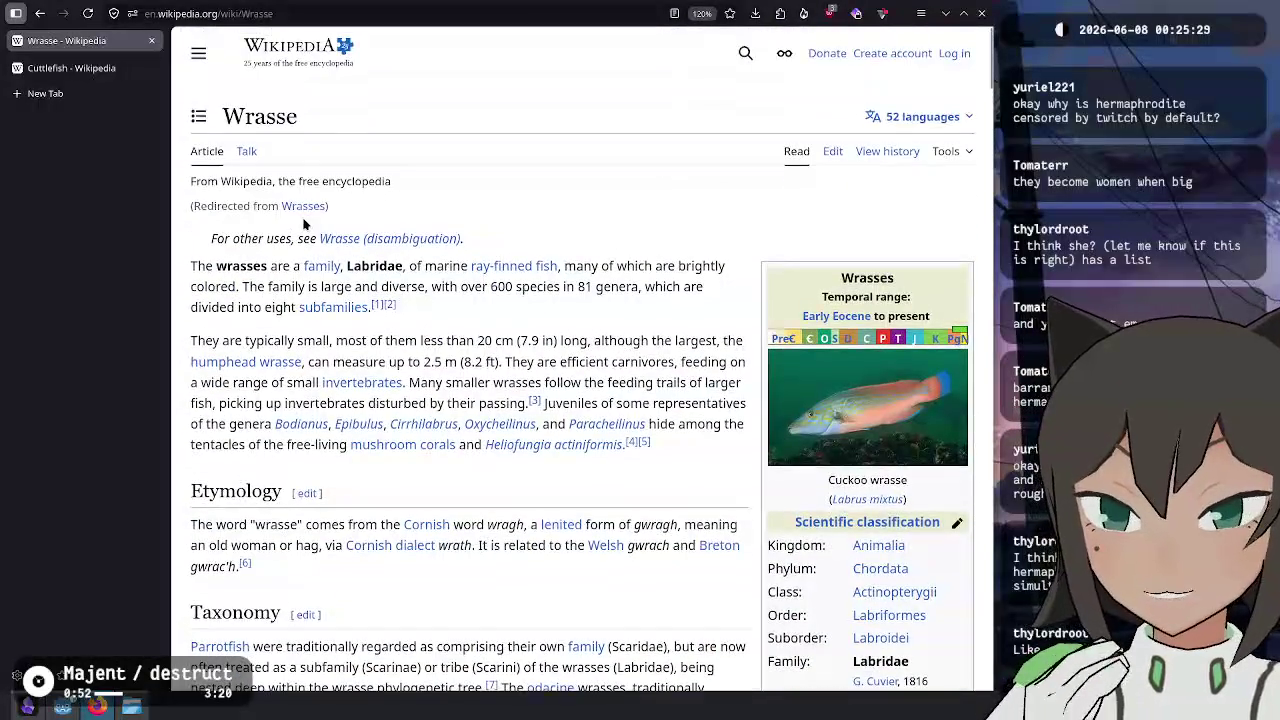
key("alt+Tab")
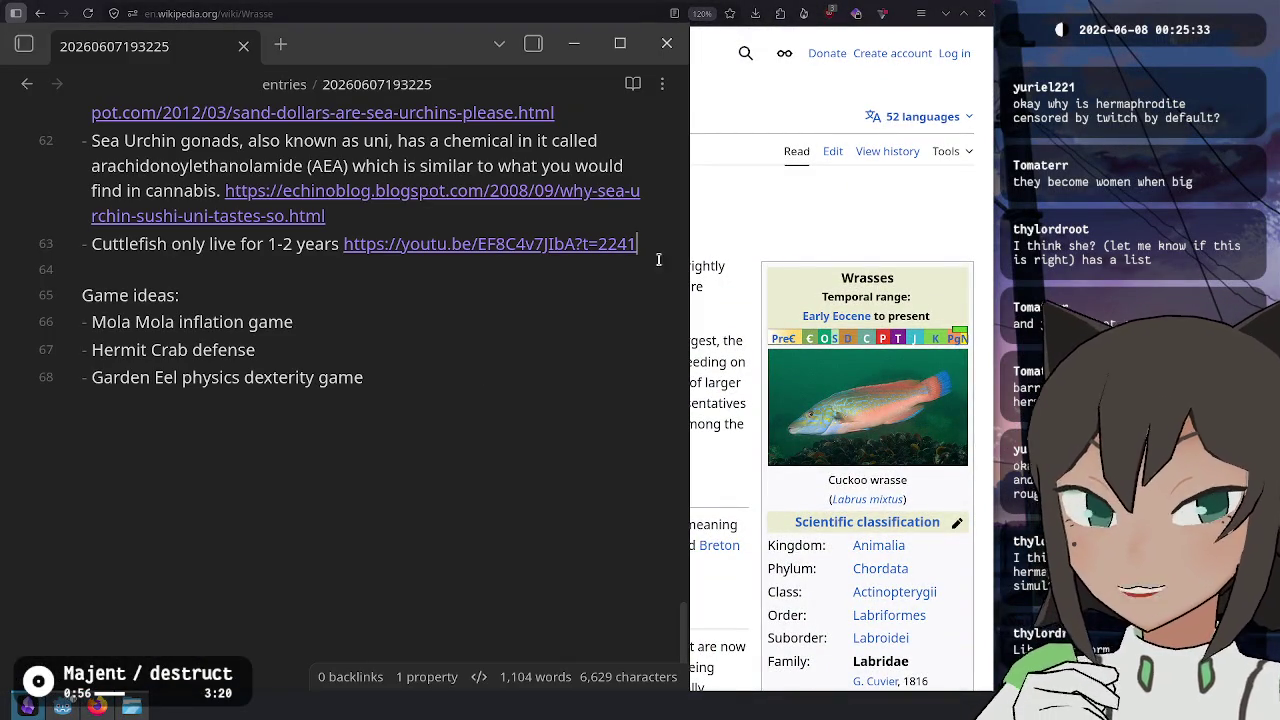
left_click(763, 198)
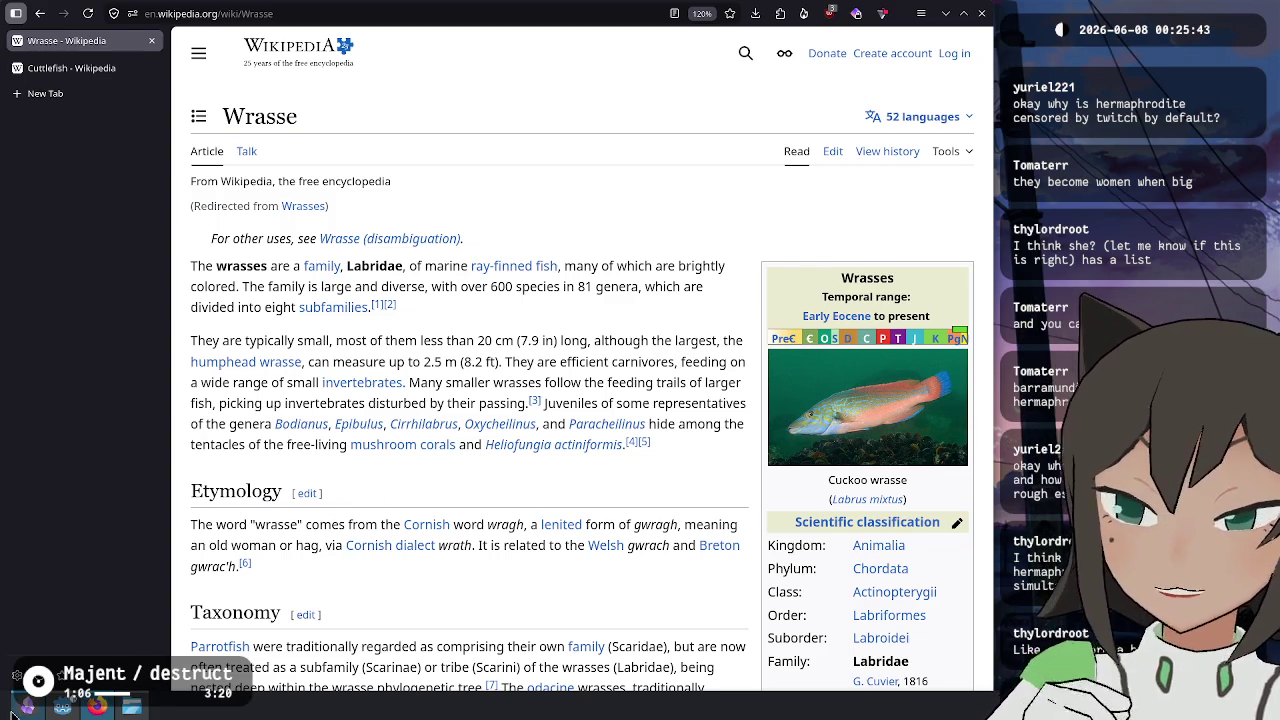
left_click(136, 708)
scroll(490, 415, "up", 5)
scroll(490, 415, "up", 20)
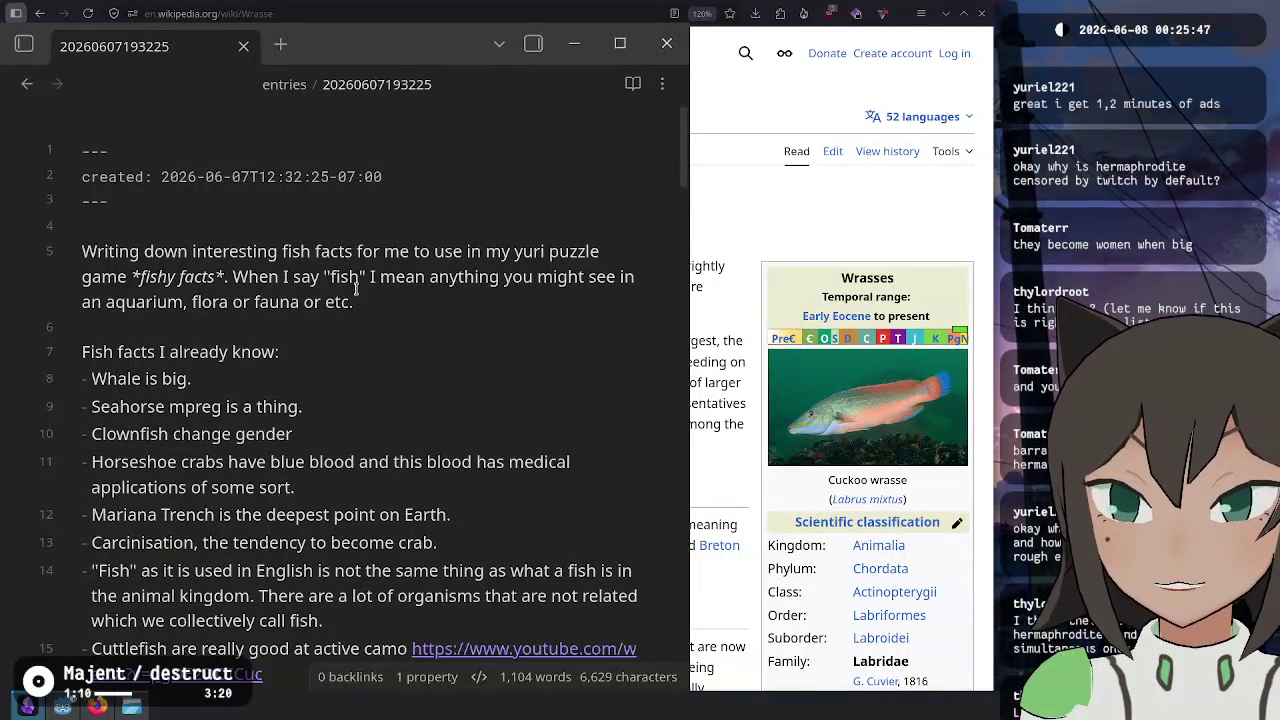
mouse_move(417, 307)
left_mouse_down()
mouse_move(235, 277)
mouse_move(534, 281)
mouse_move(80, 299)
mouse_move(460, 303)
mouse_move(268, 345)
mouse_move(179, 297)
left_mouse_up()
double_click(140, 298)
left_click(491, 320)
left_click(437, 405)
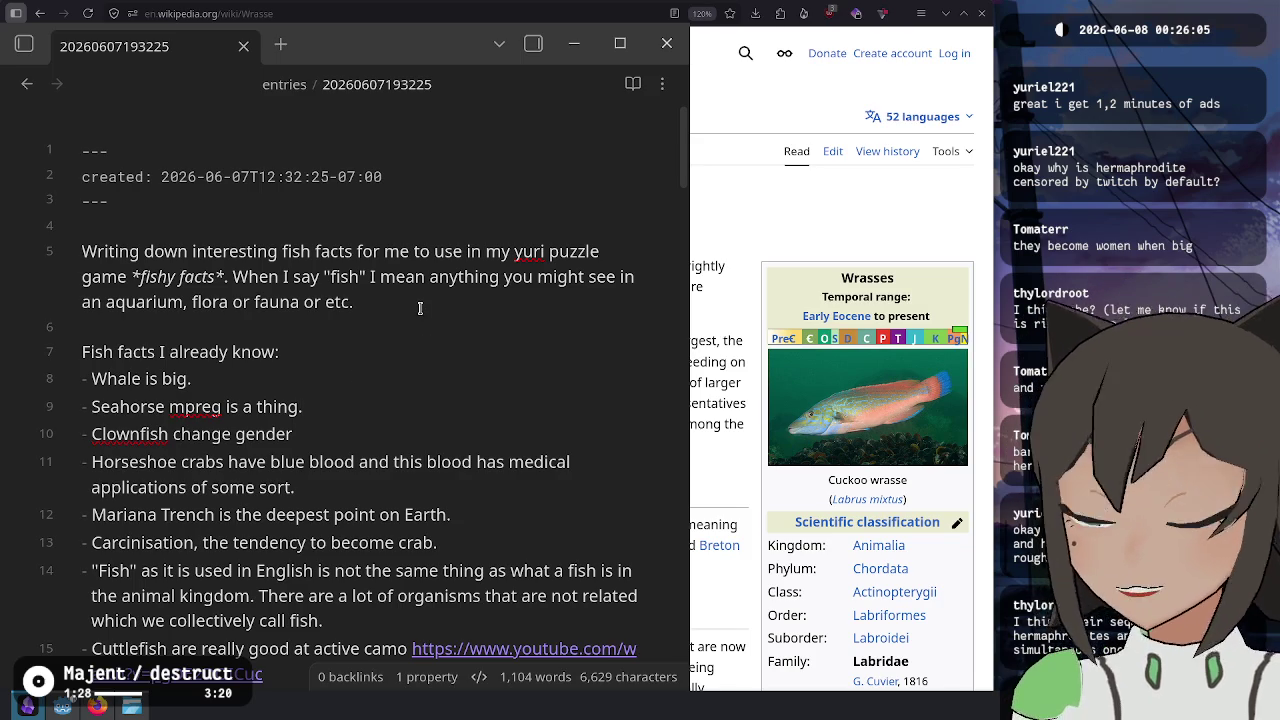
scroll(420, 309, "down", 6)
scroll(521, 434, "down", 5)
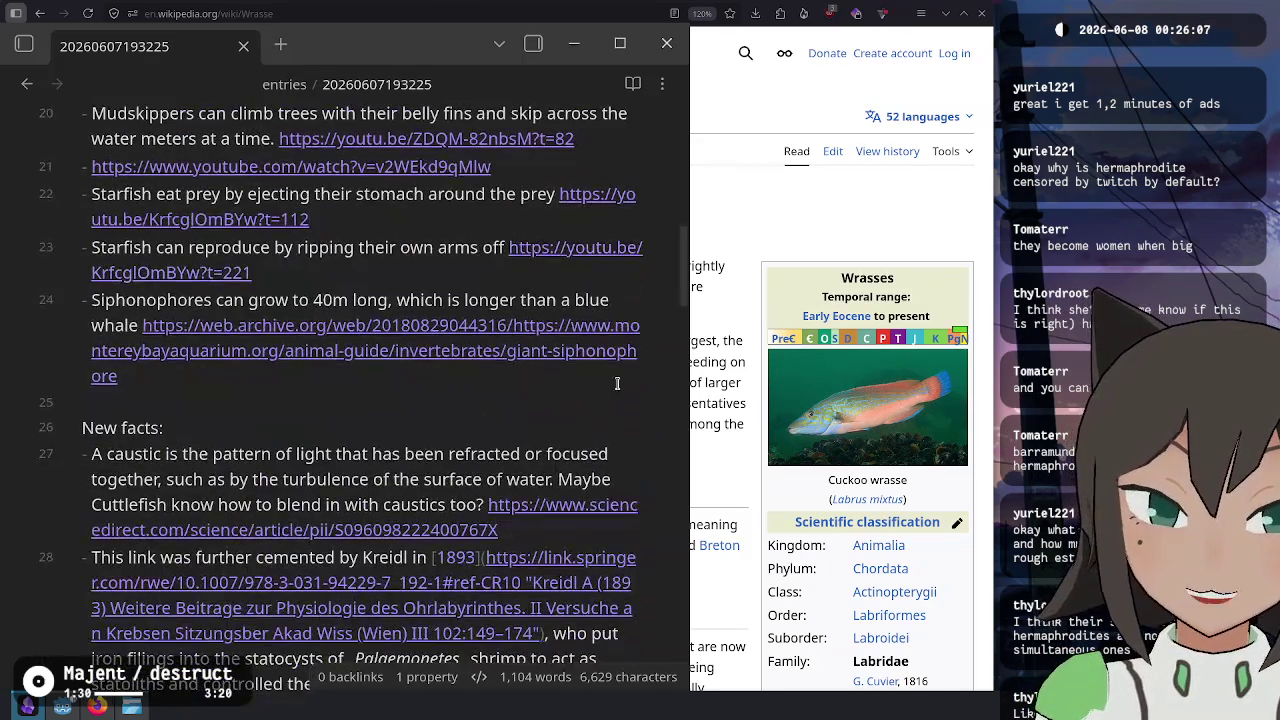
left_click(748, 328)
scroll(604, 331, "down", 6)
scroll(604, 331, "down", 10)
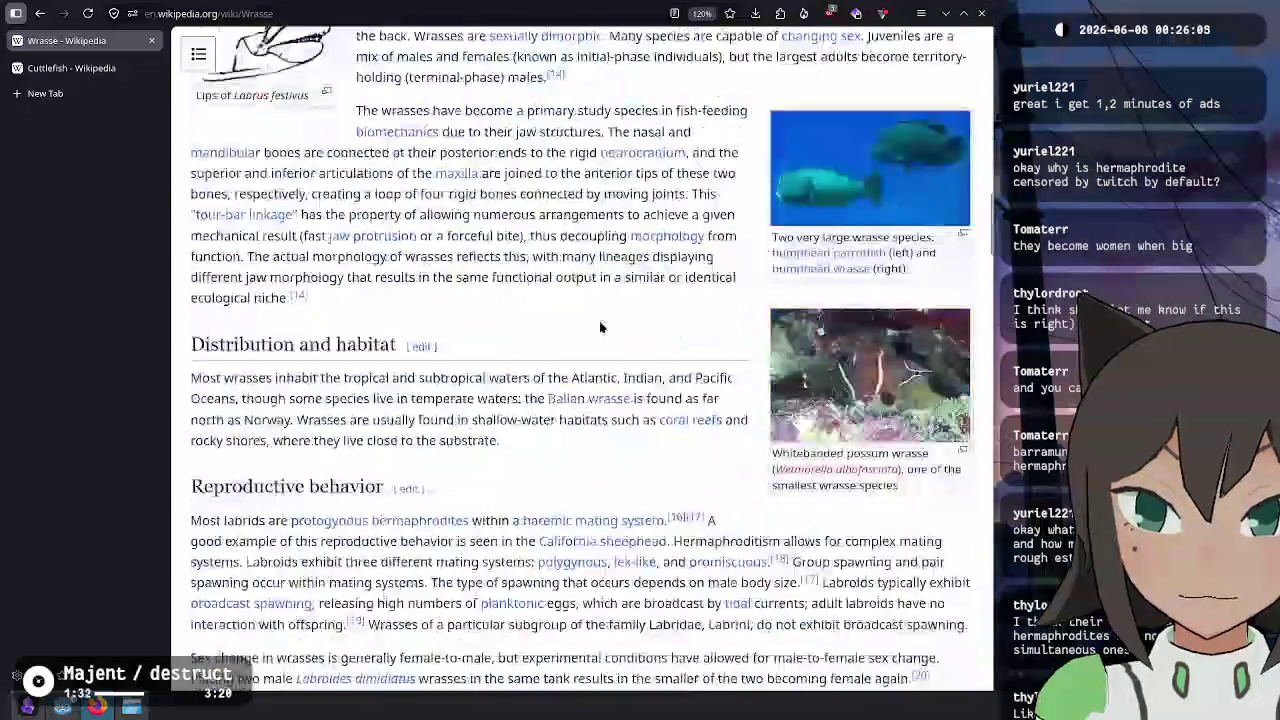
scroll(604, 322, "up", 2)
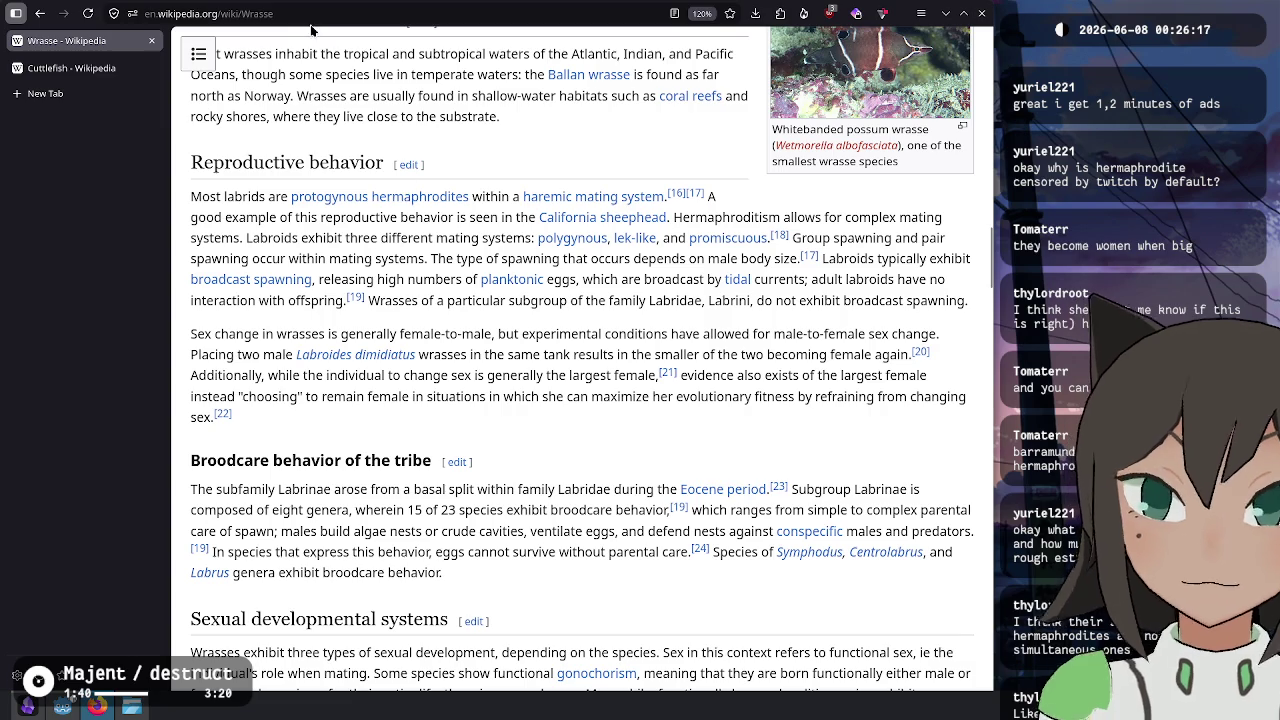
key("ctrl+l")
left_click(638, 453)
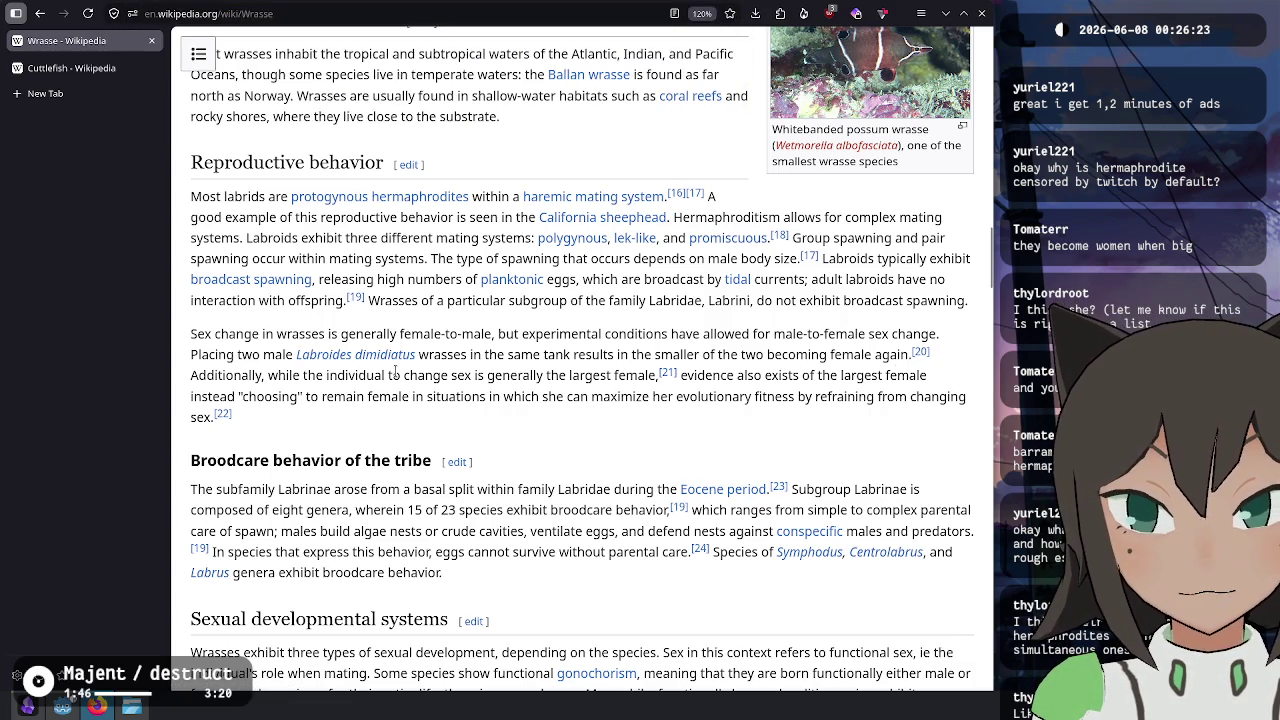
mouse_move(920, 355)
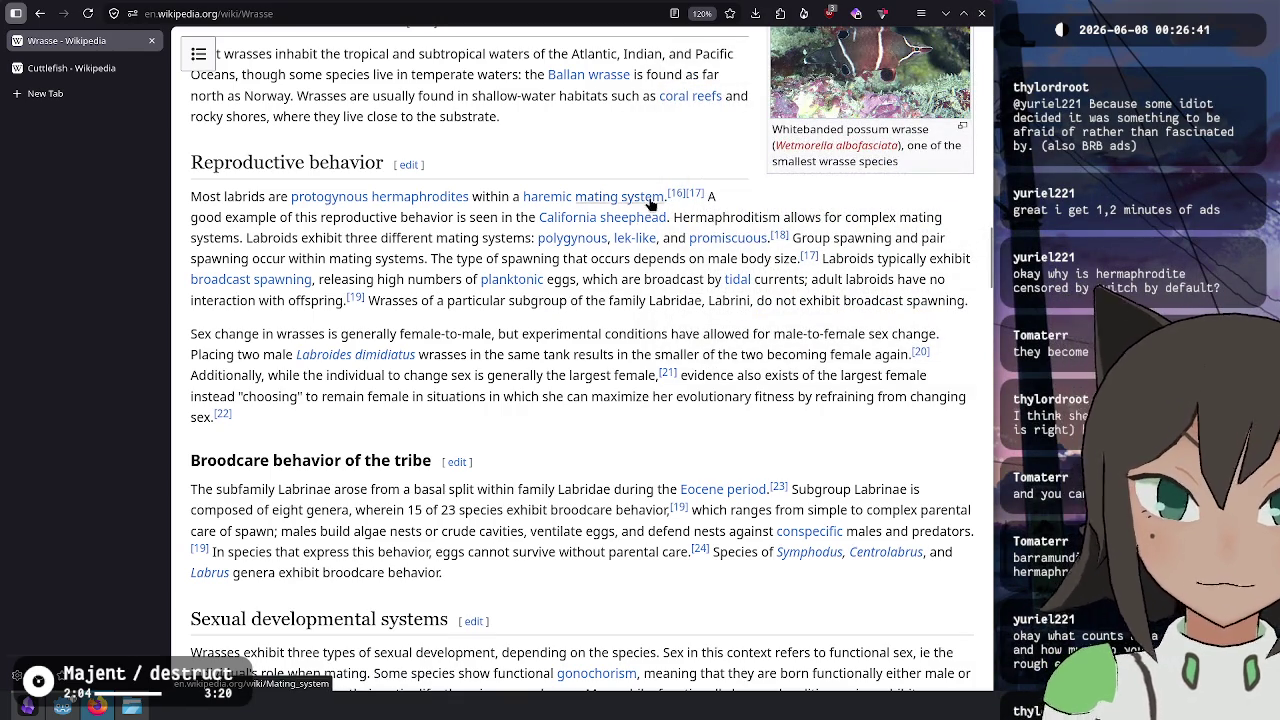
mouse_move(675, 198)
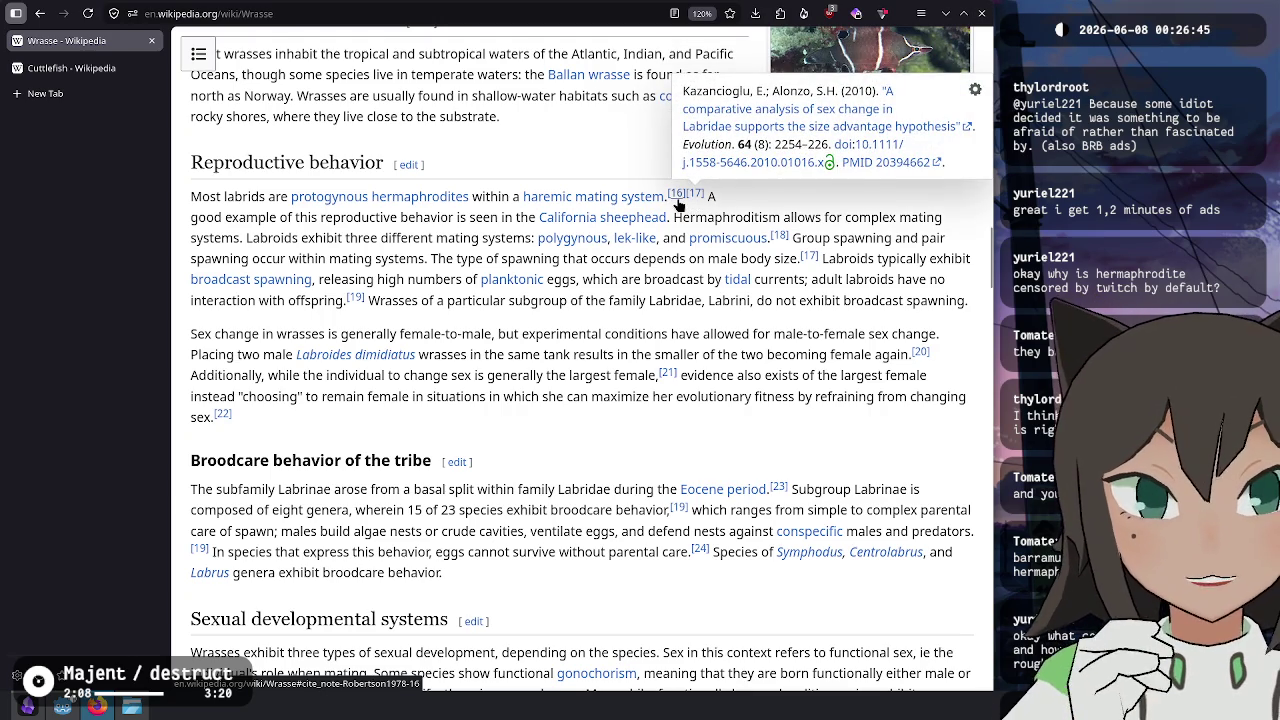
scroll(614, 483, "up", 10)
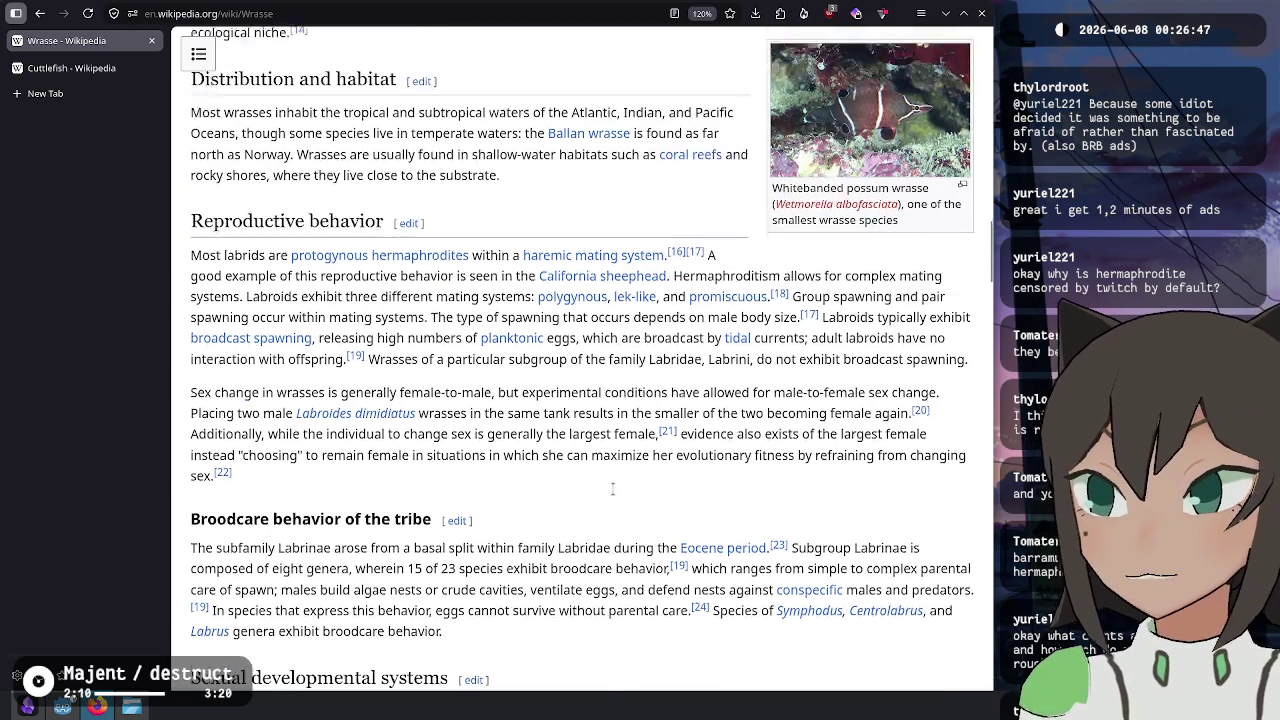
scroll(614, 485, "up", 20)
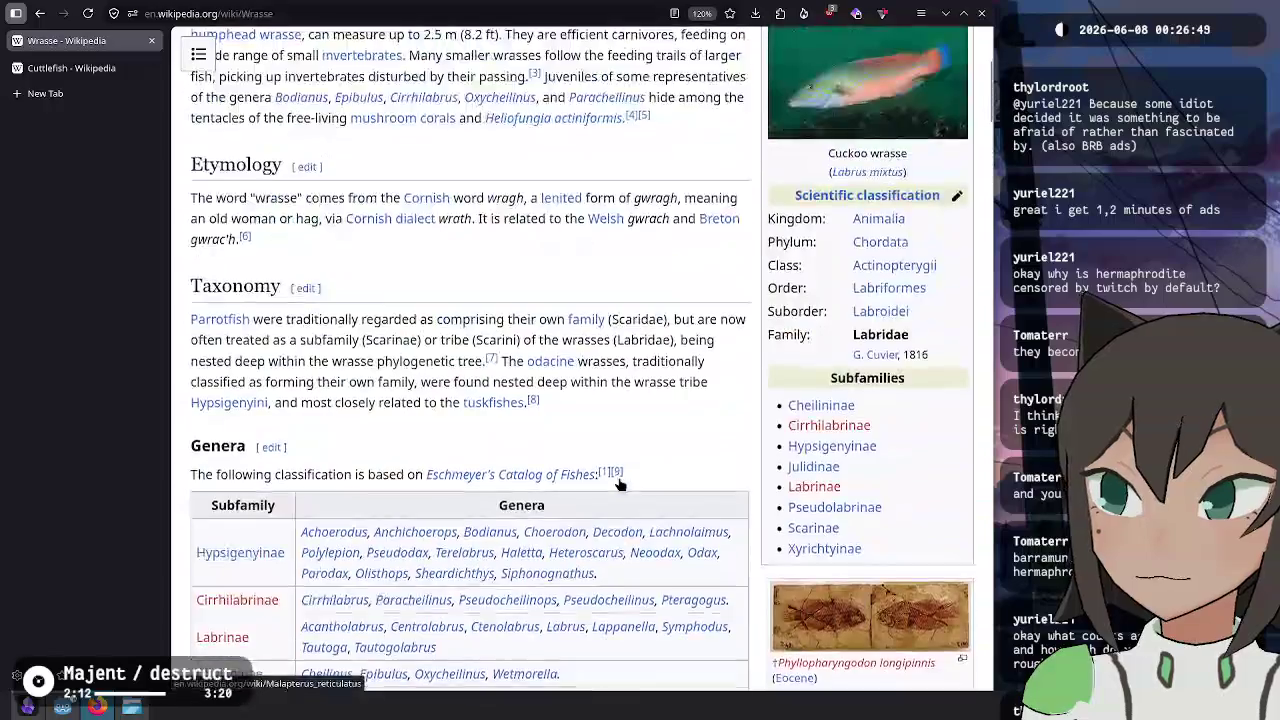
mouse_move(613, 447)
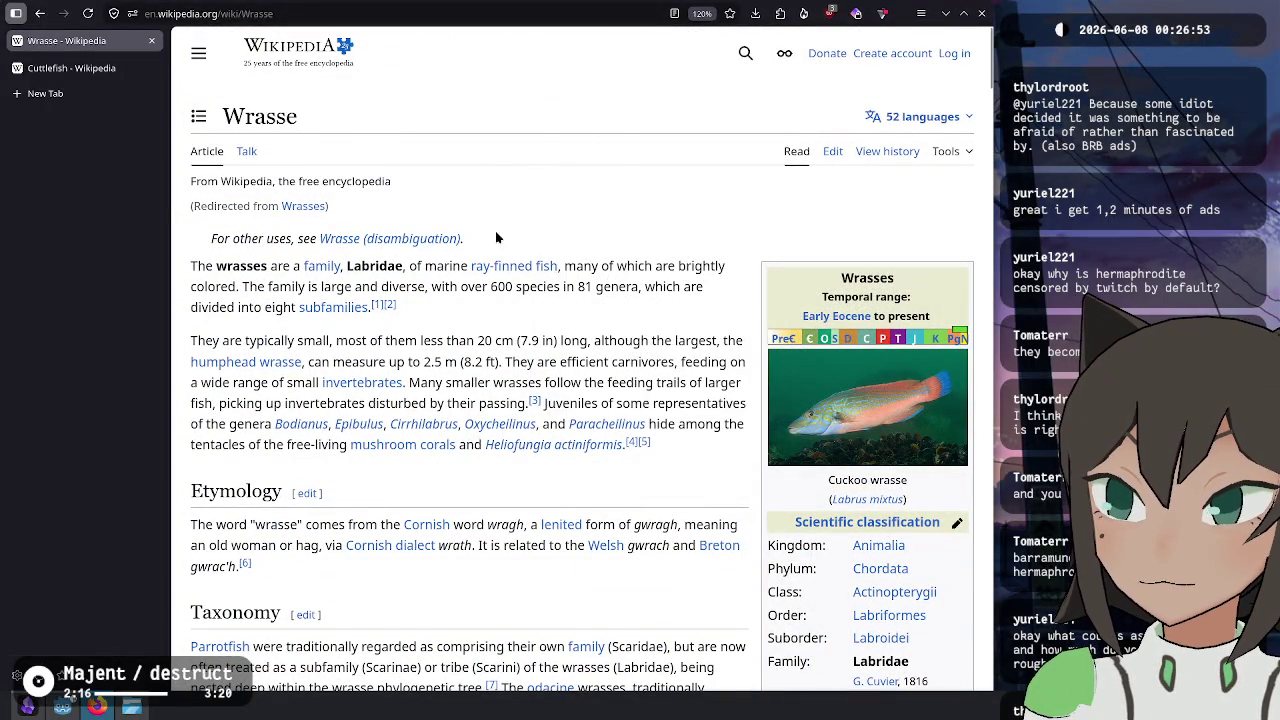
key("ctrl+w")
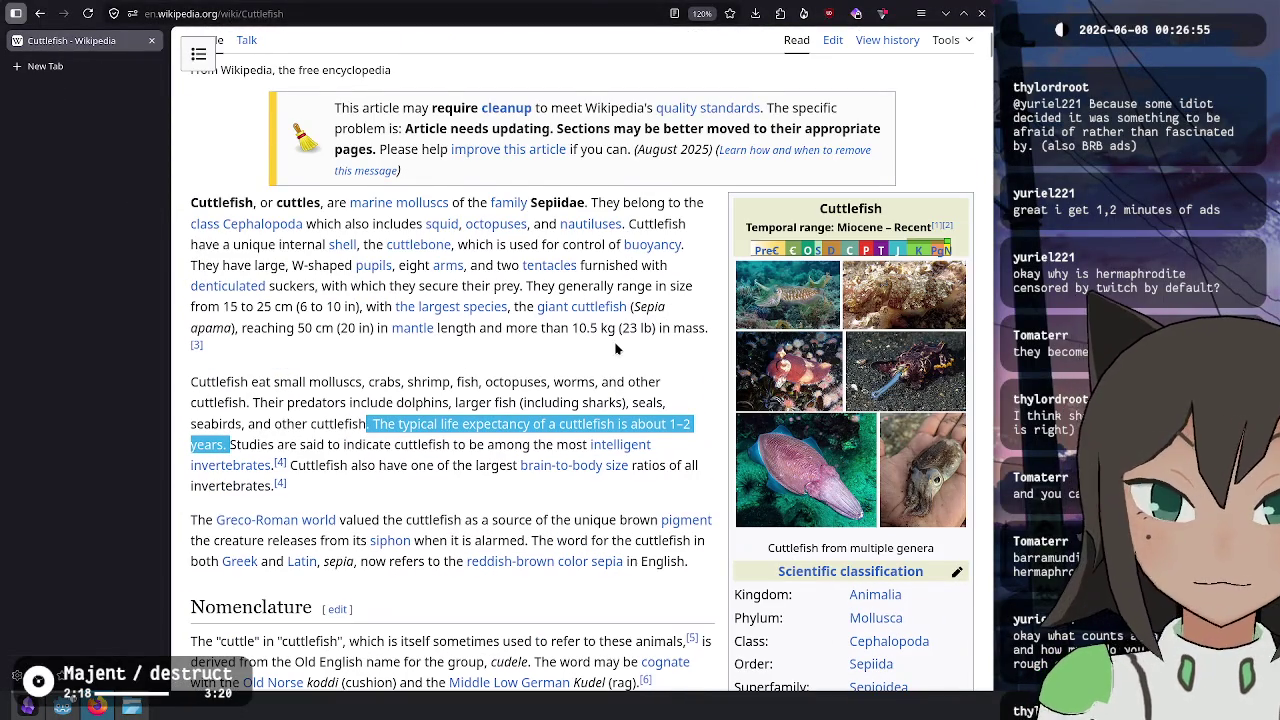
- Read down the Cuttlefish article toward its ink and venom sections, then return to the fish-facts note
scroll(616, 348, "down", 2)
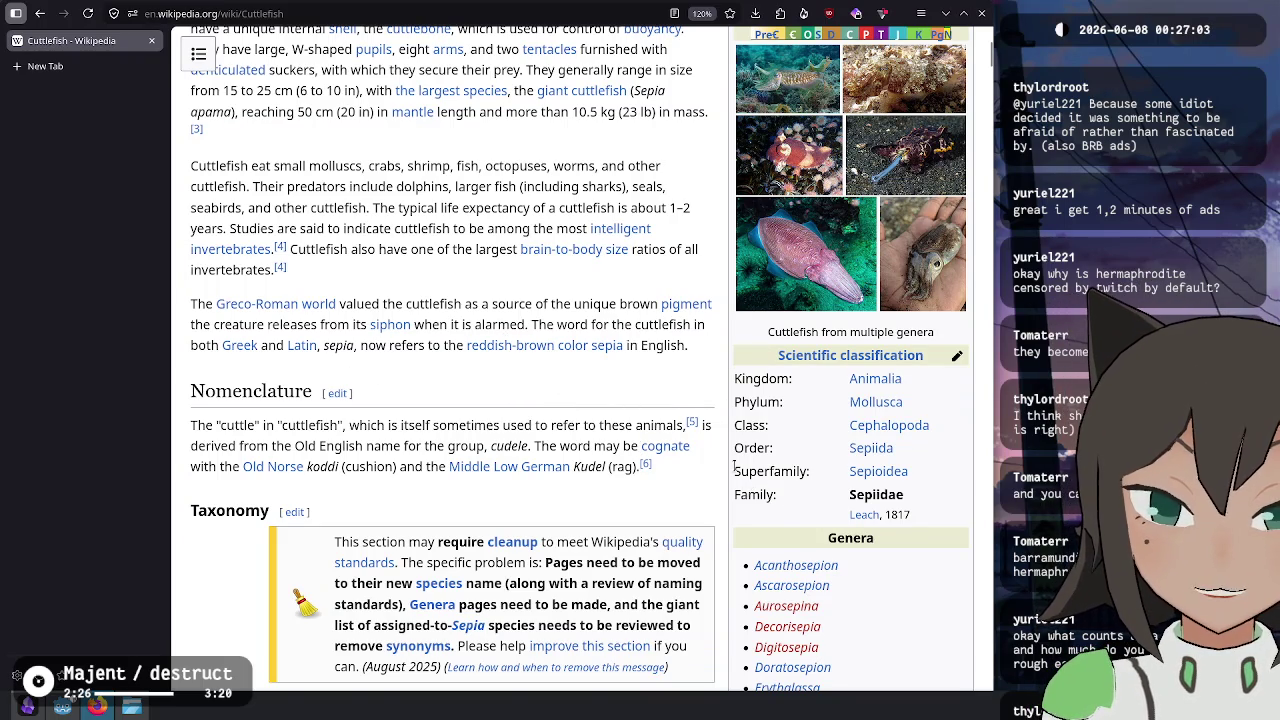
scroll(743, 474, "down", 7)
scroll(625, 316, "down", 15)
scroll(594, 316, "down", 10)
left_click_drag(988, 203, 978, 238)
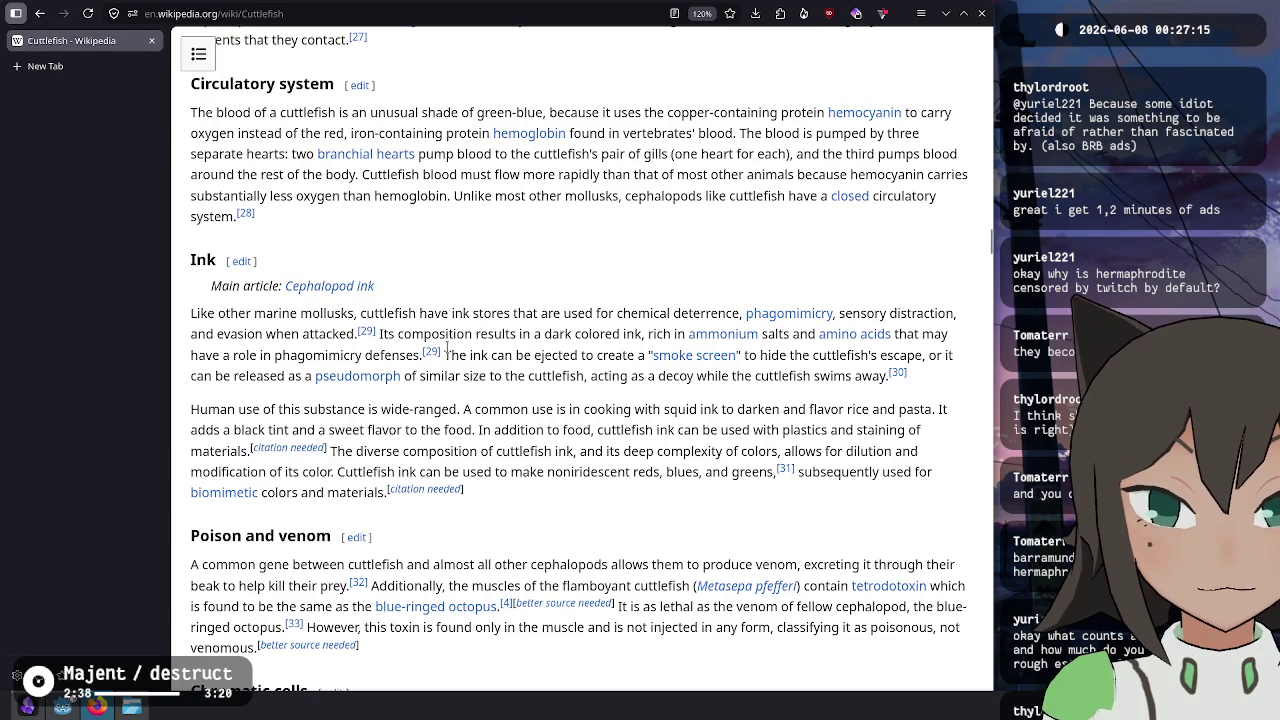
scroll(540, 521, "down", 5)
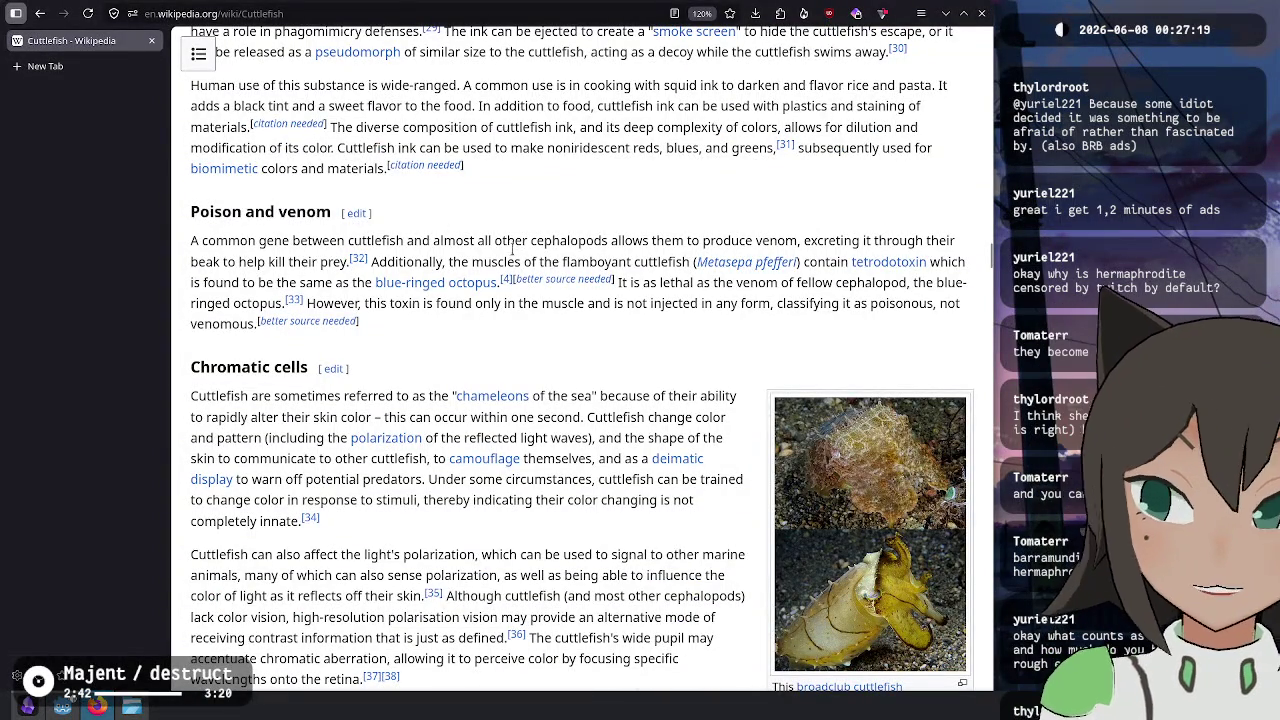
left_click(27, 706)
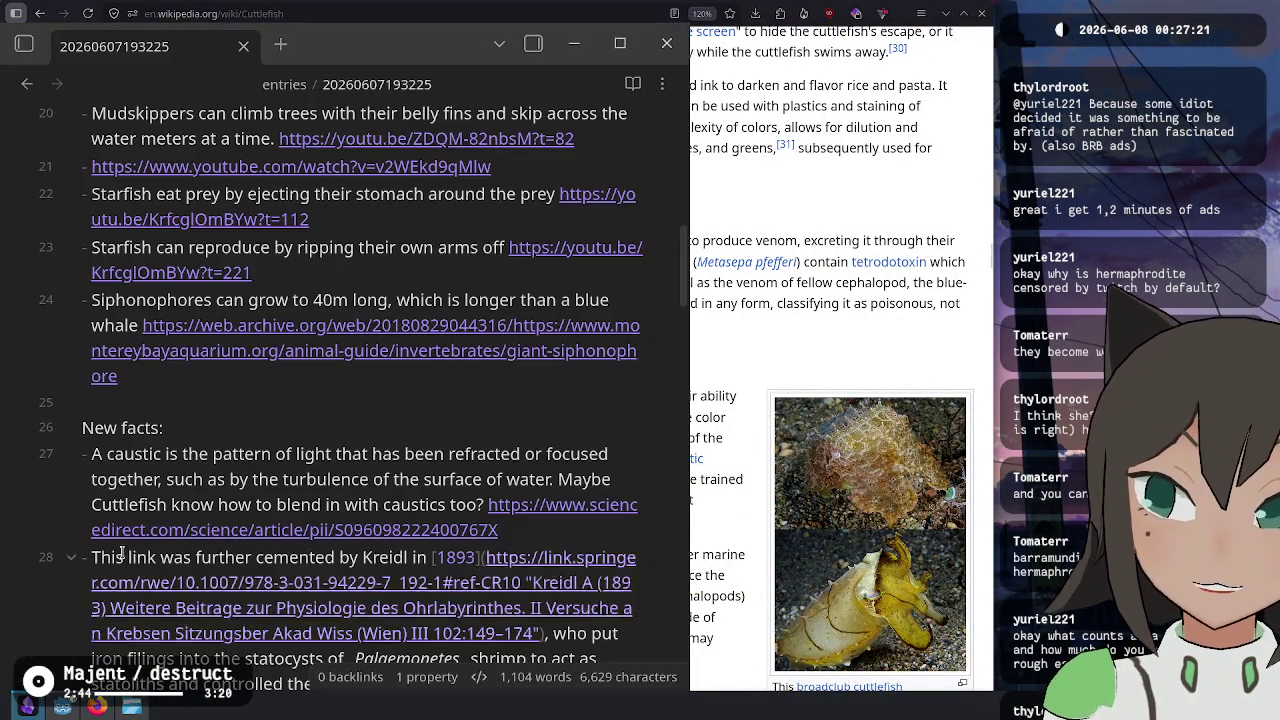
scroll(438, 312, "up", 10)
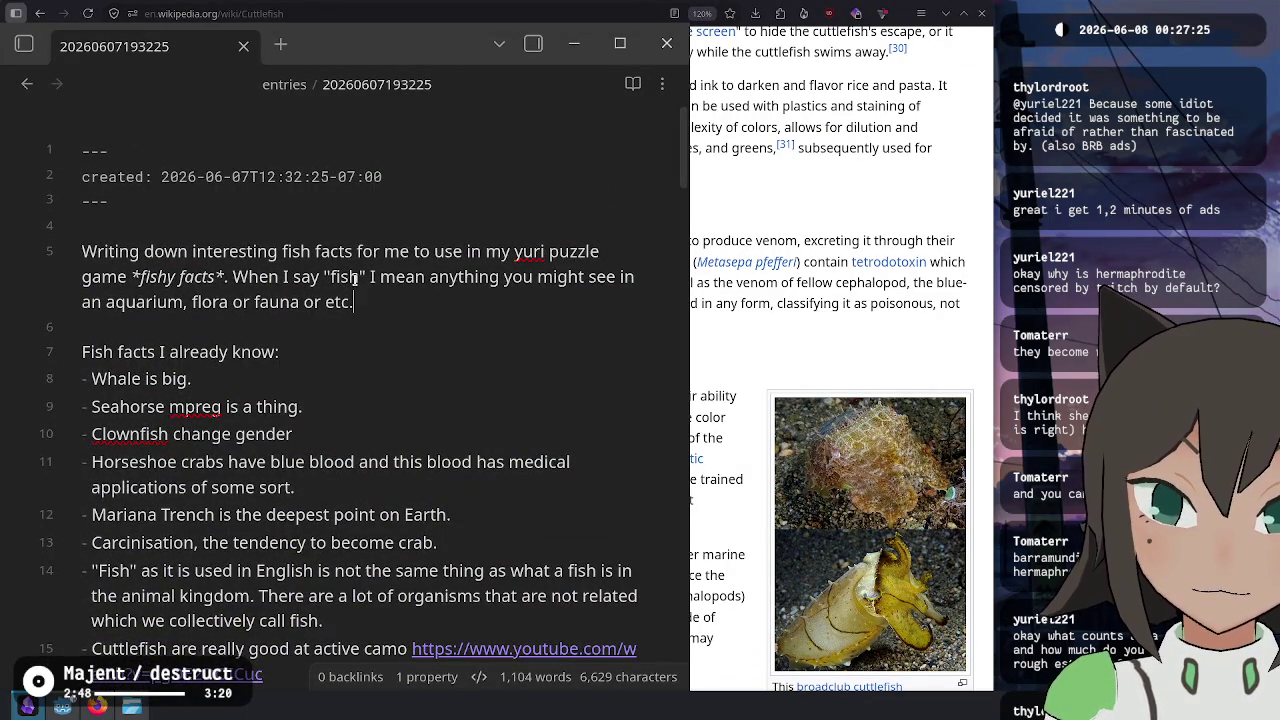
double_click(340, 277)
mouse_move(380, 277)
left_mouse_down()
mouse_move(170, 301)
mouse_move(182, 301)
left_mouse_up()
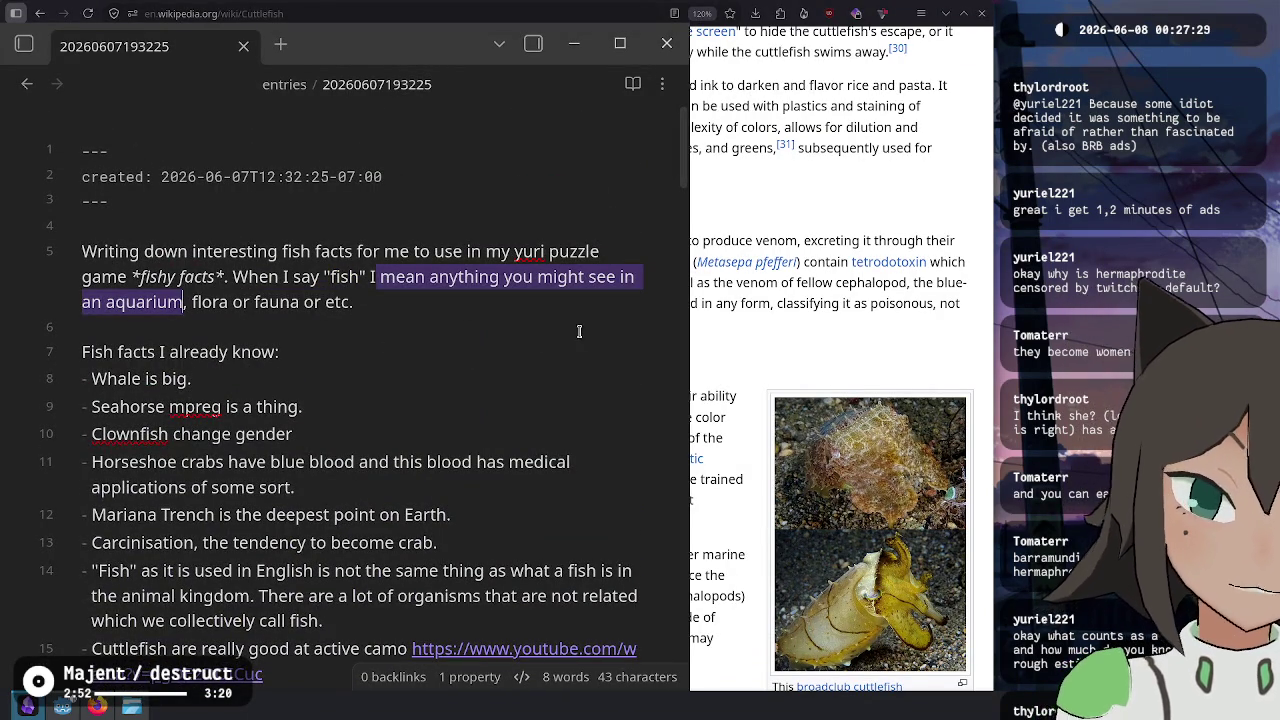
left_click(369, 279)
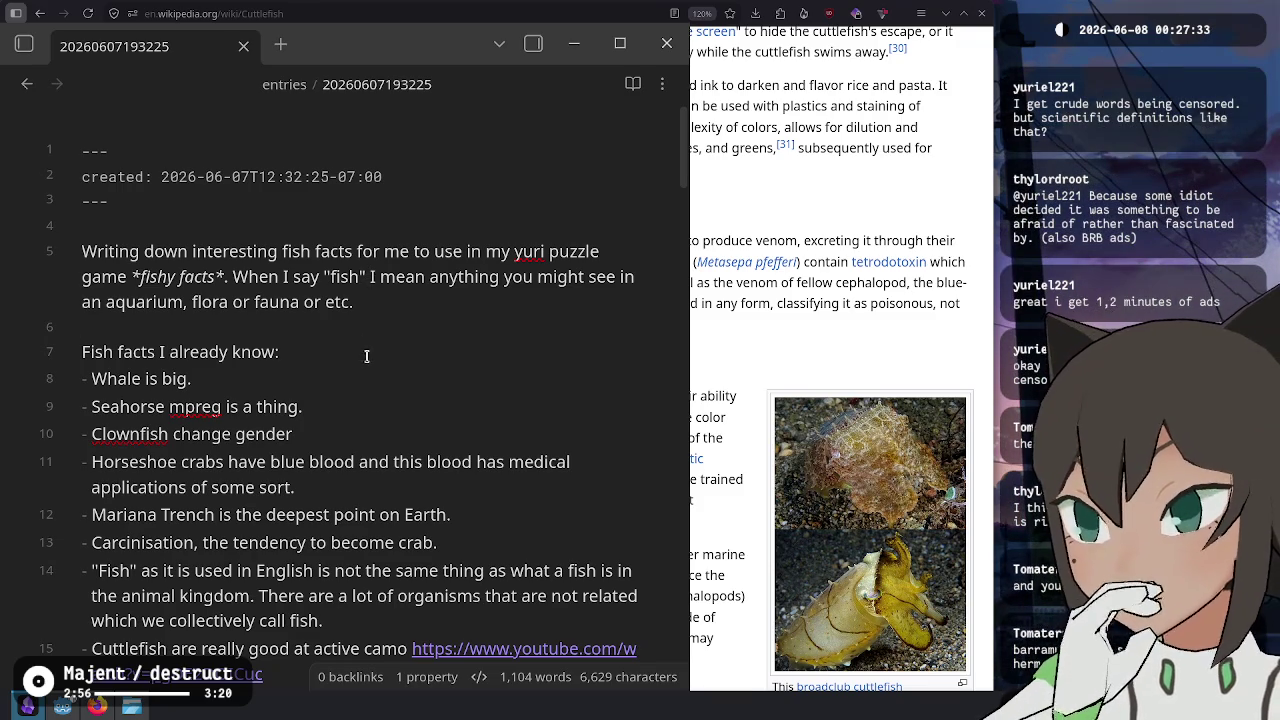
left_click(765, 283)
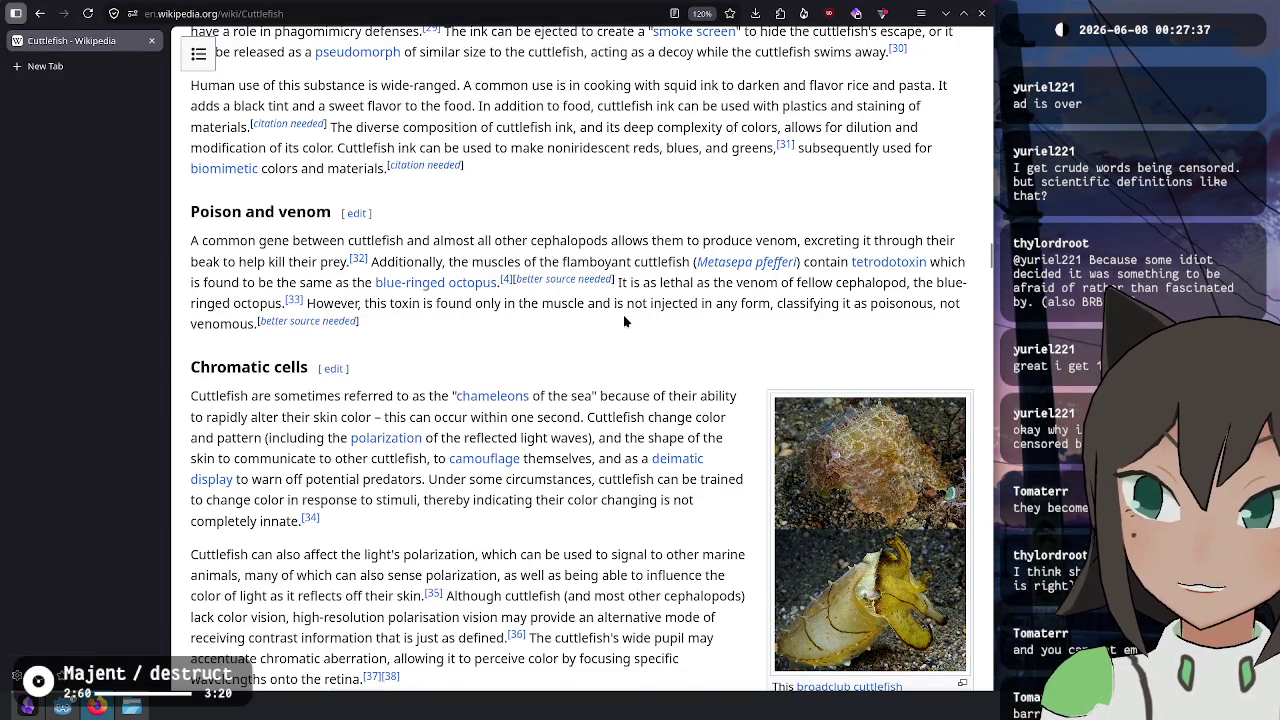
scroll(542, 338, "up", 20)
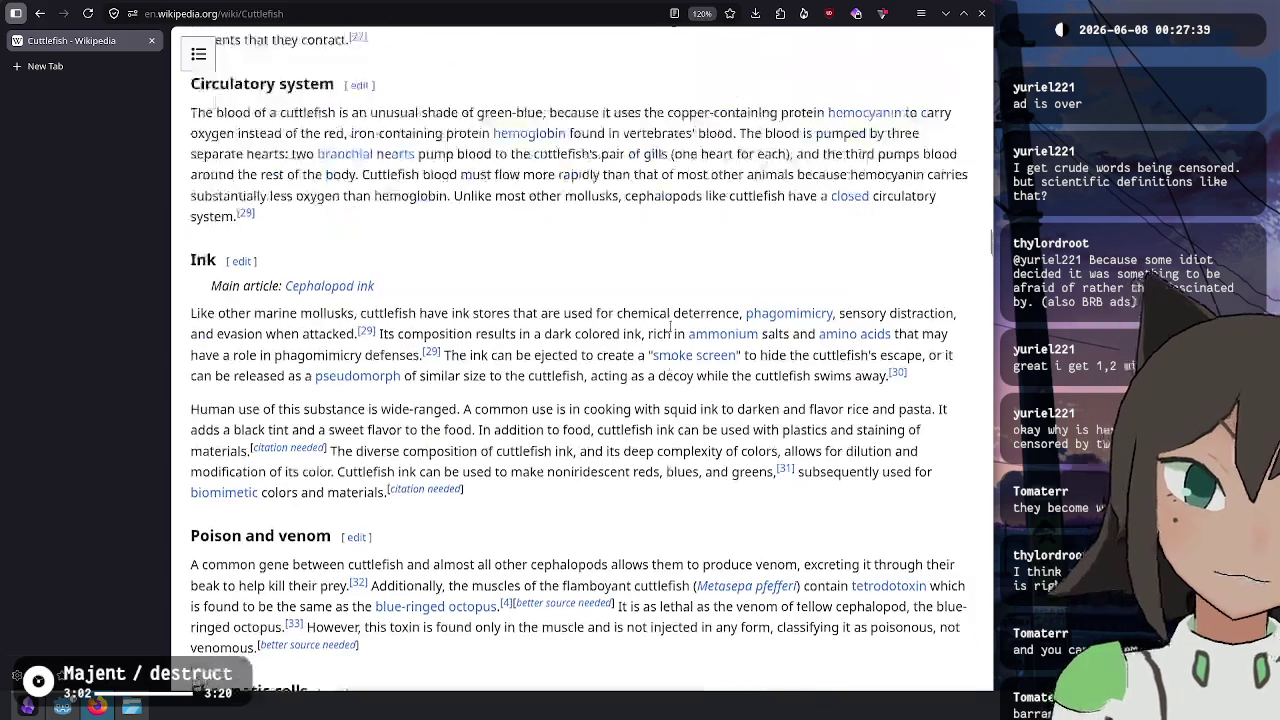
scroll(668, 332, "up", 15)
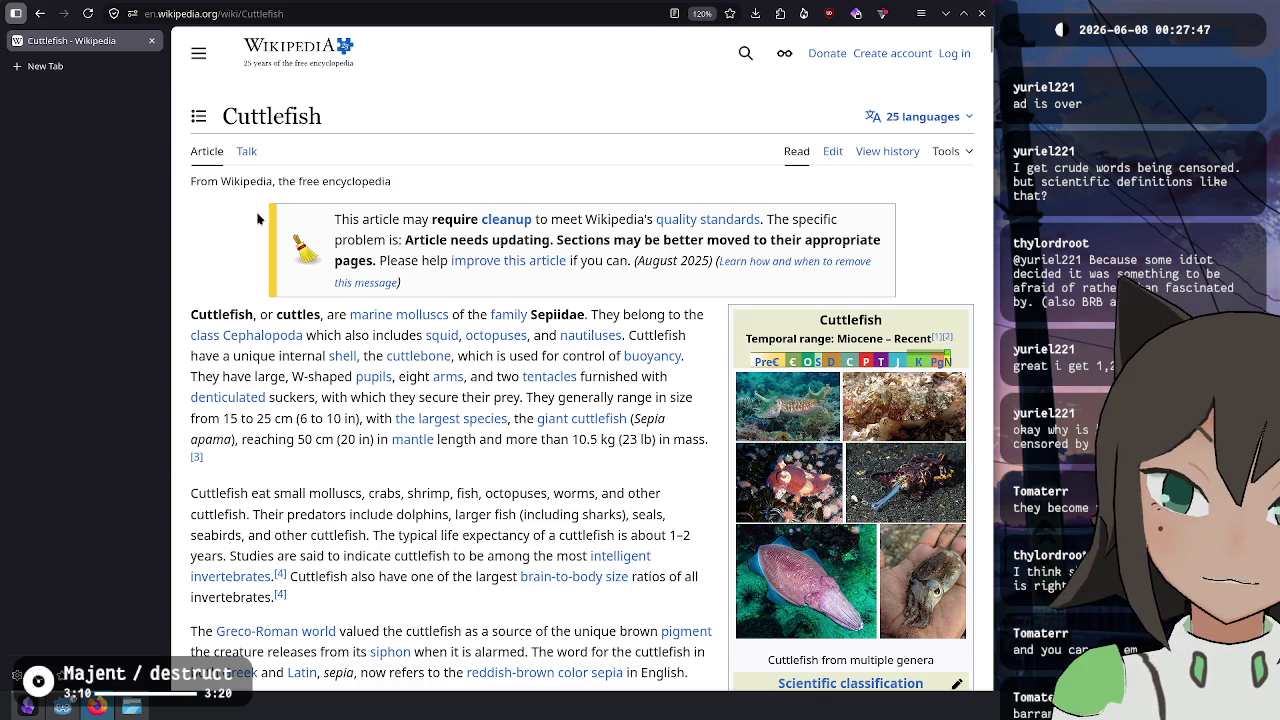
key("alt+Tab")
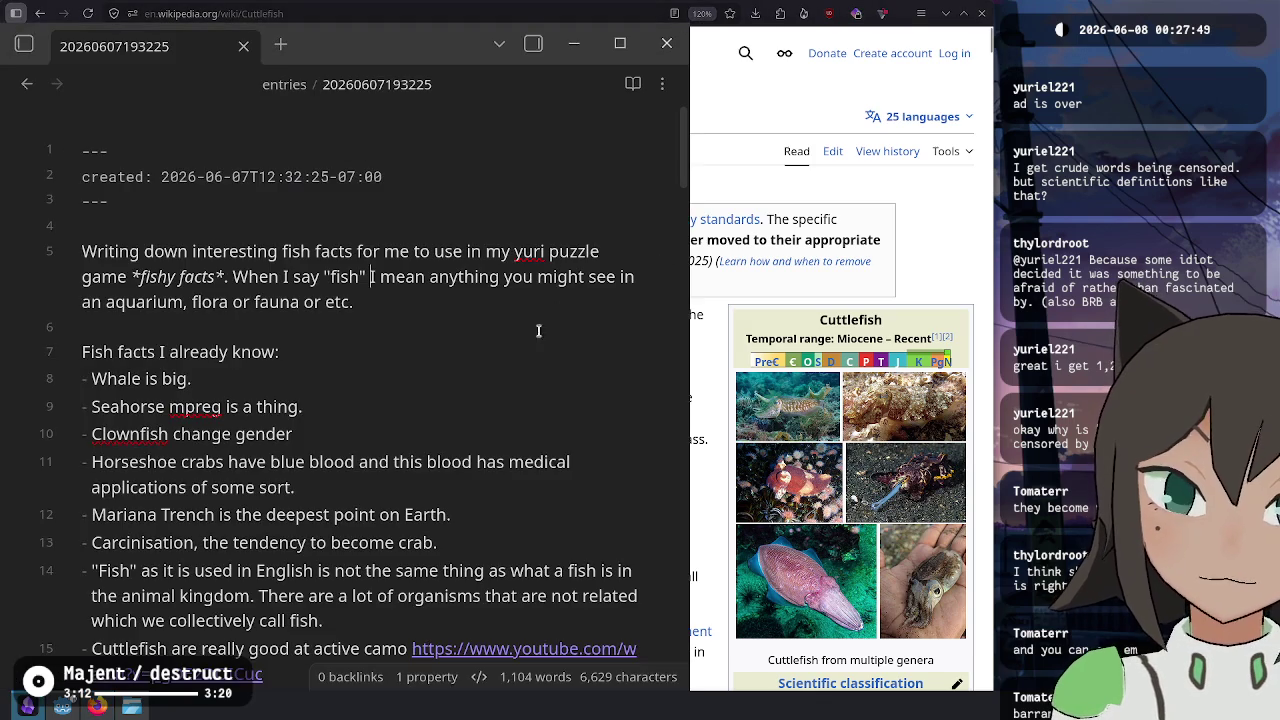
mouse_move(332, 279)
left_mouse_down()
mouse_move(367, 293)
mouse_move(360, 280)
mouse_move(184, 305)
left_mouse_up()
left_click(282, 287)
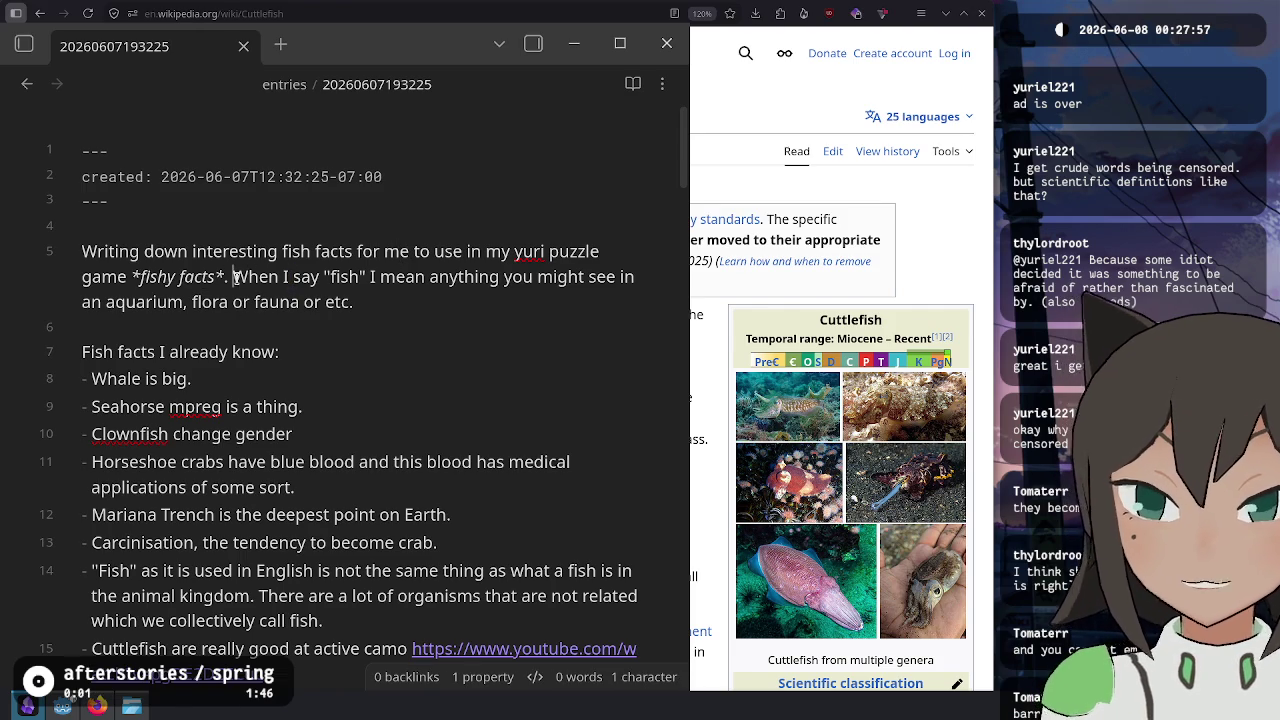
left_click_drag(232, 279, 185, 302)
key("alt+Tab")
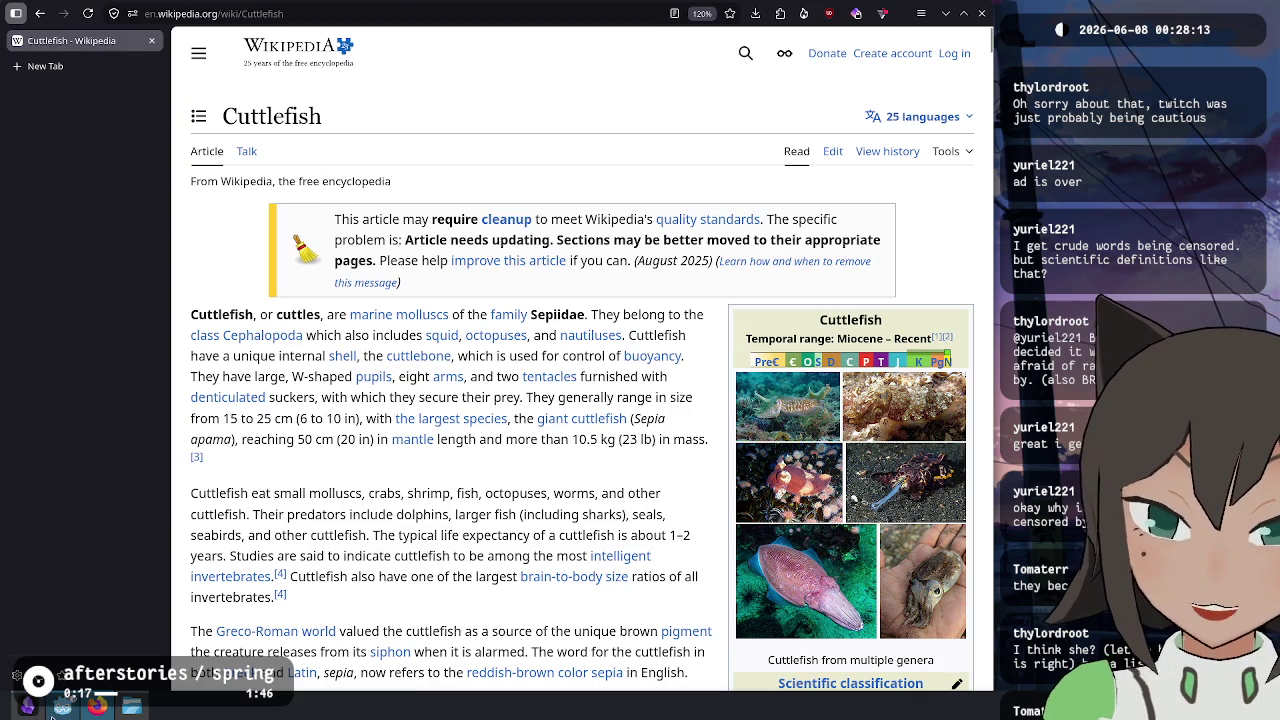
- Close the Godot editor and collapse the Firefox sidebar so the Cuttlefish article fills the window
key("alt+Tab")
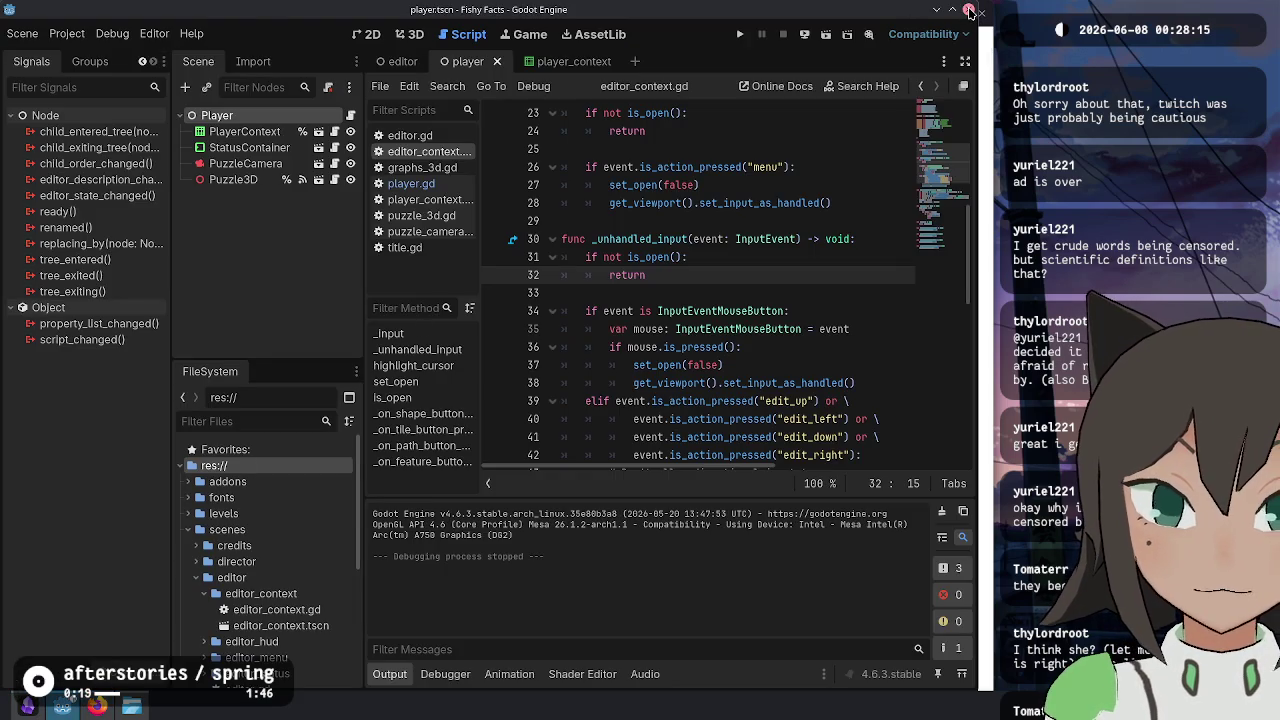
left_click(969, 11)
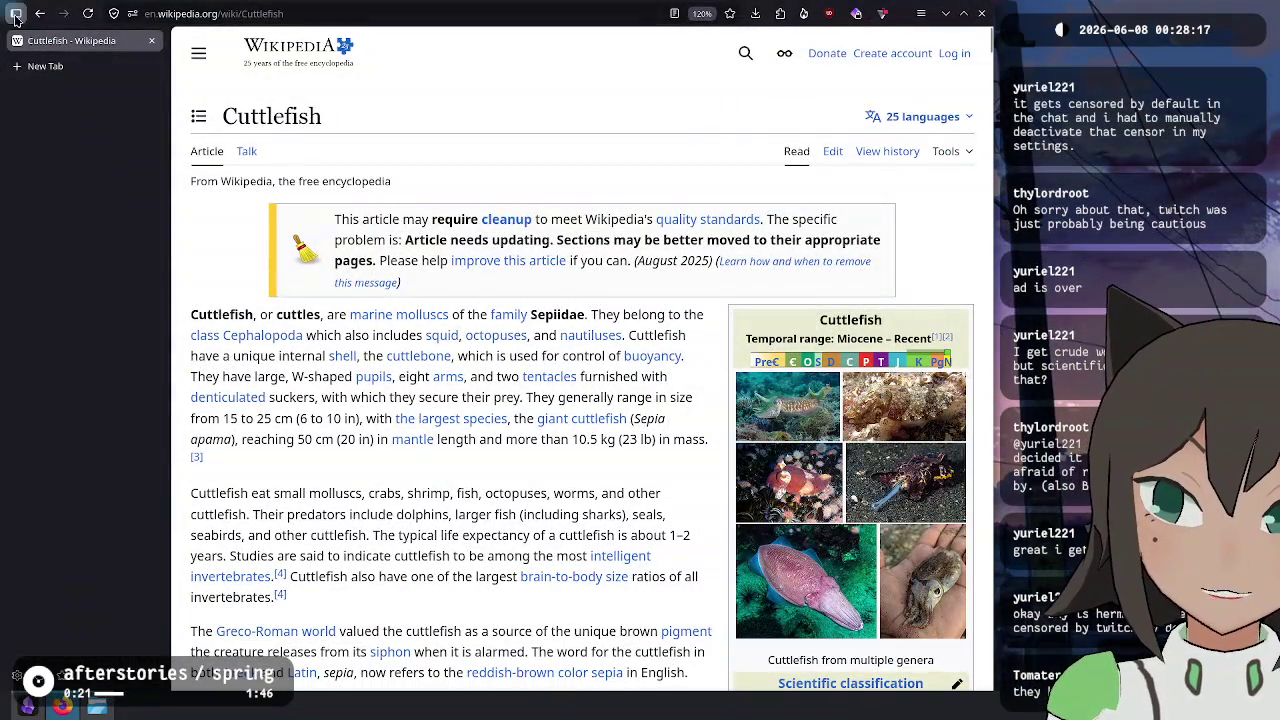
left_click(15, 16)
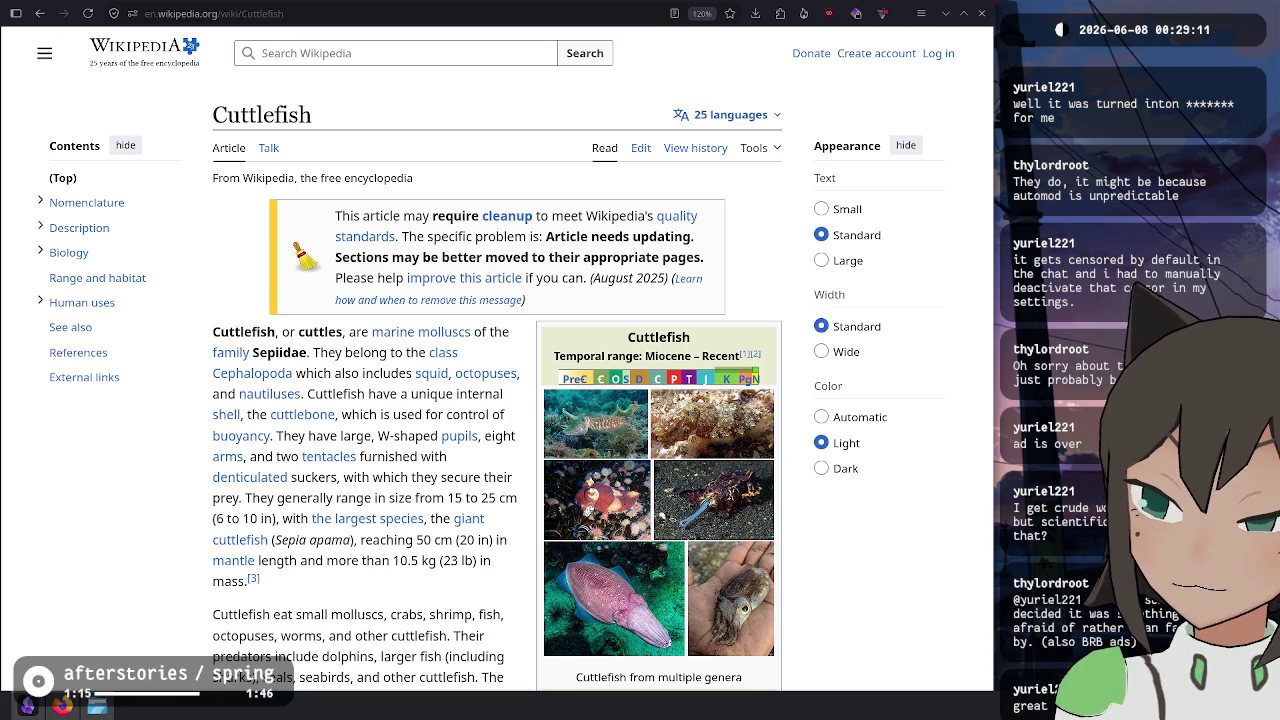
key("alt+Tab")
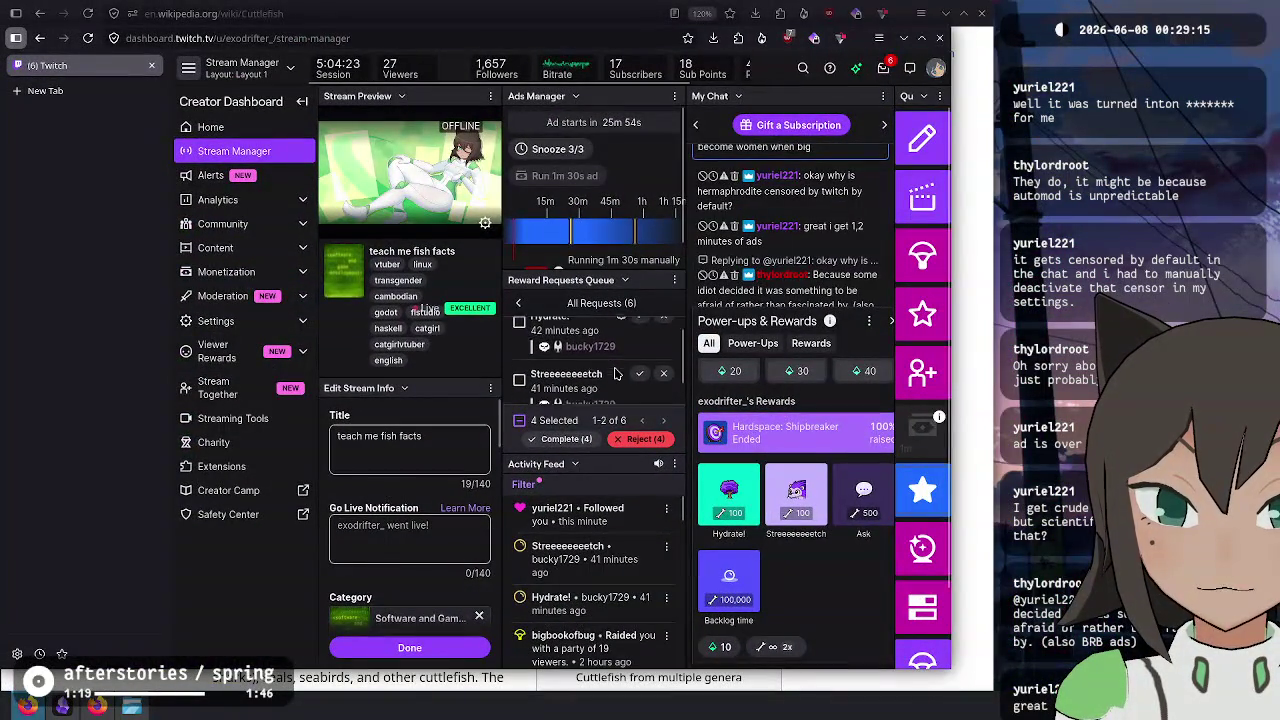
left_click(562, 439)
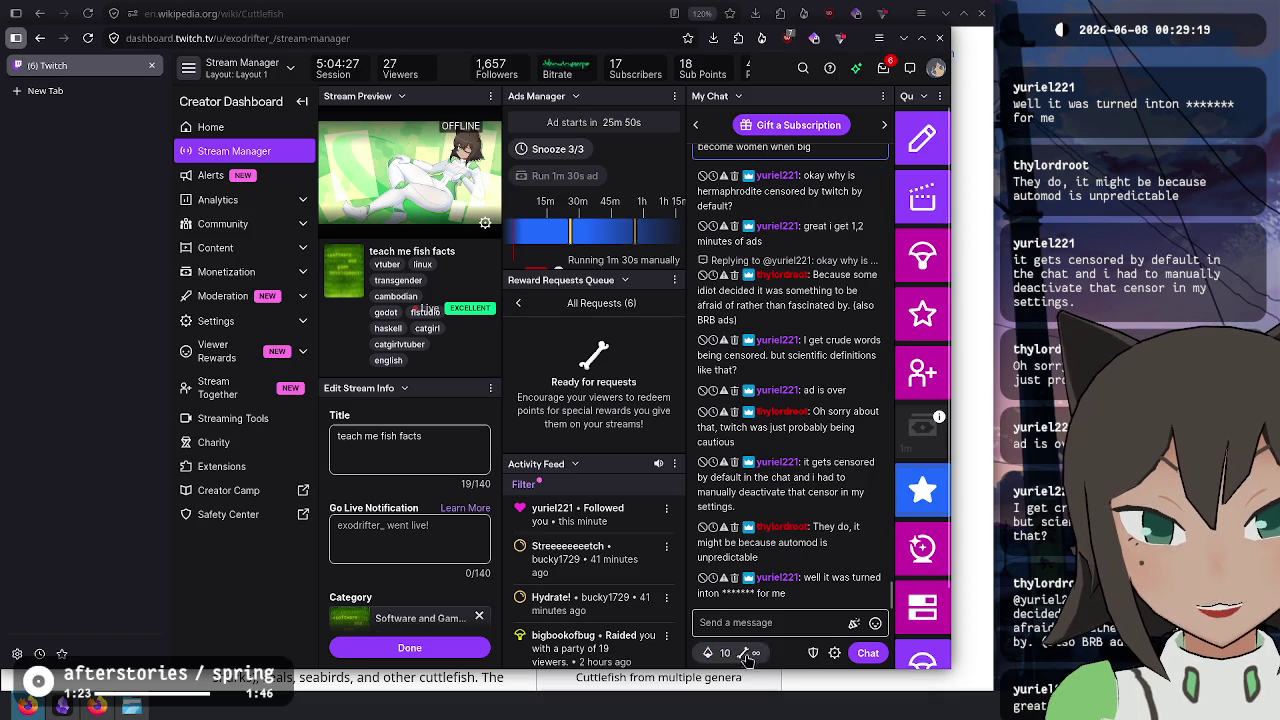
left_click(834, 653)
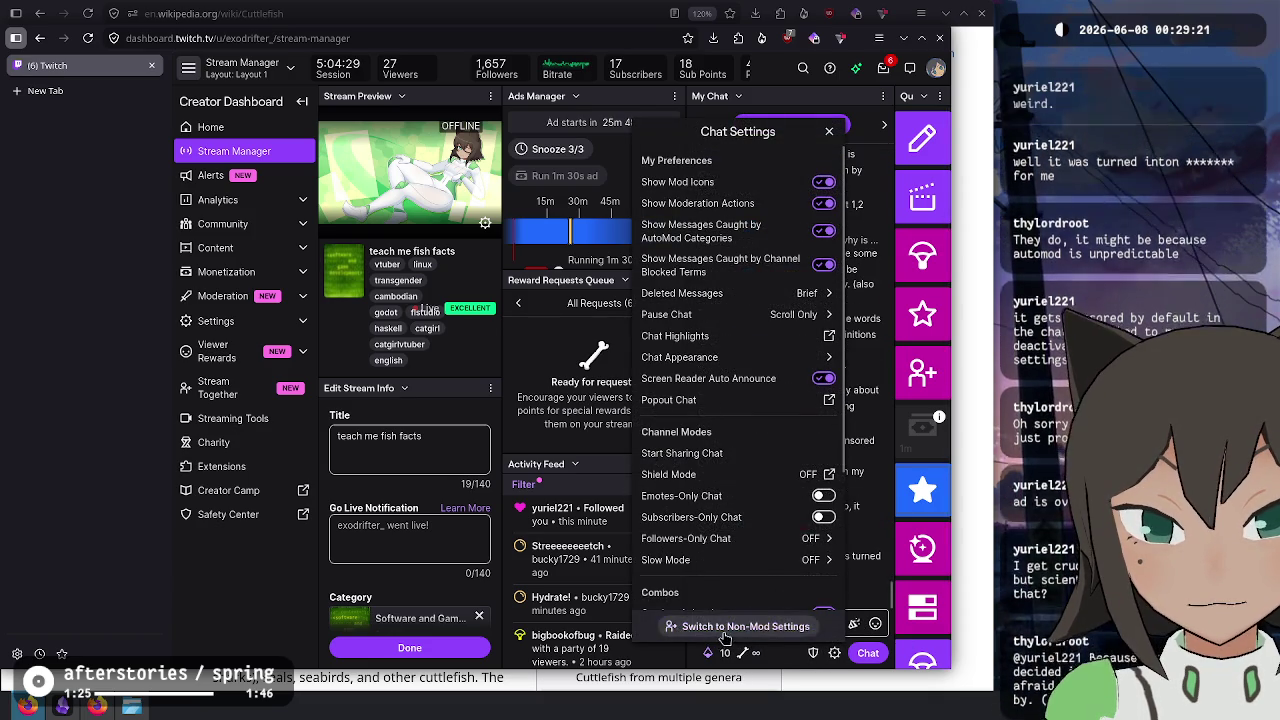
left_click(745, 623)
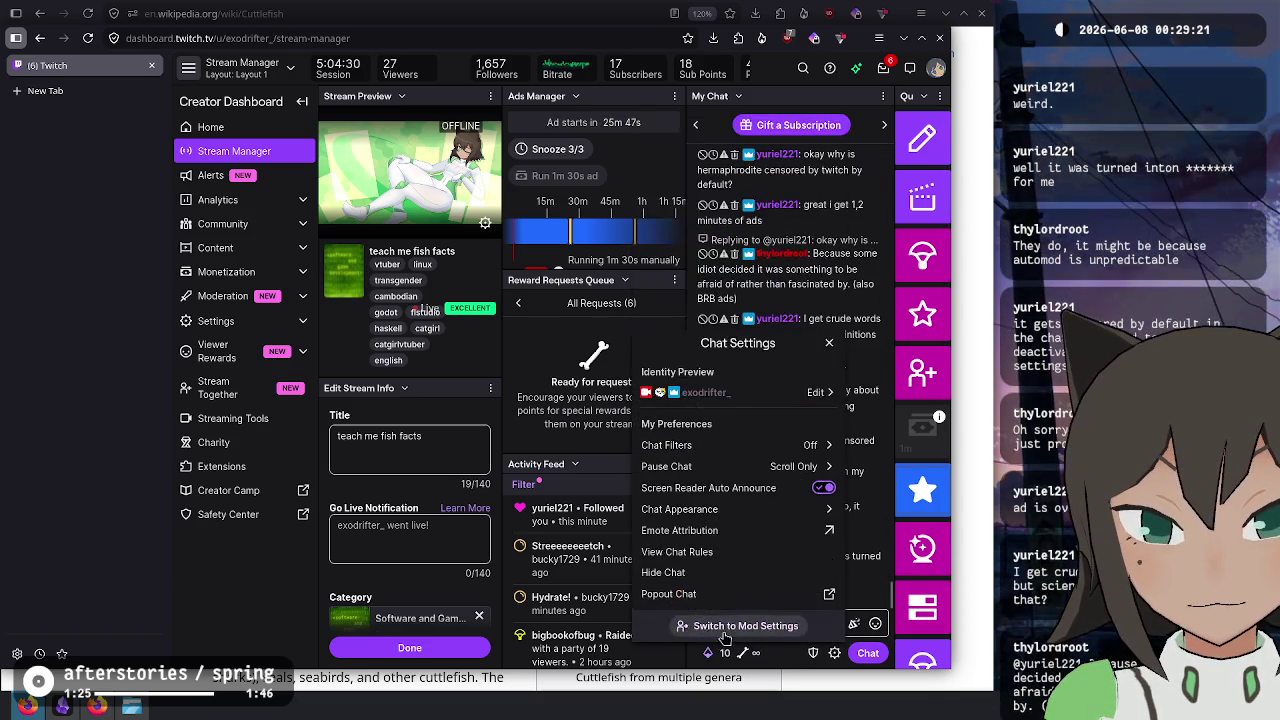
left_click(721, 447)
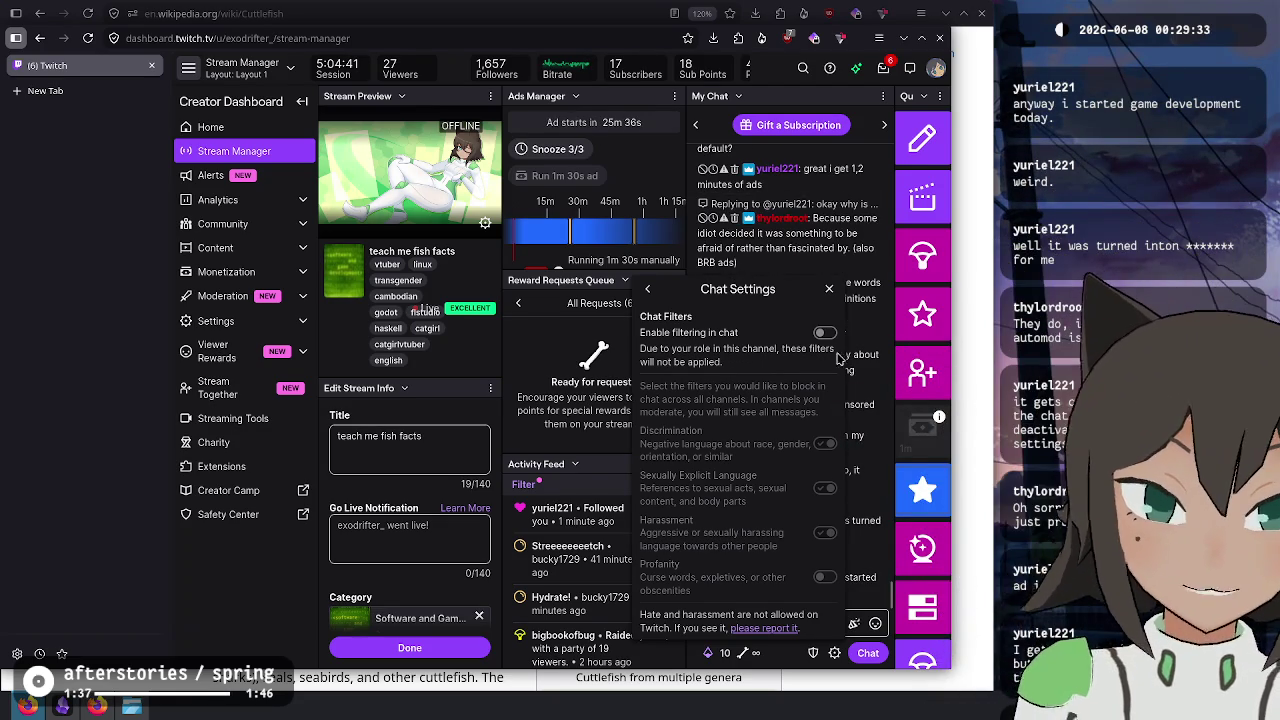
left_click(827, 290)
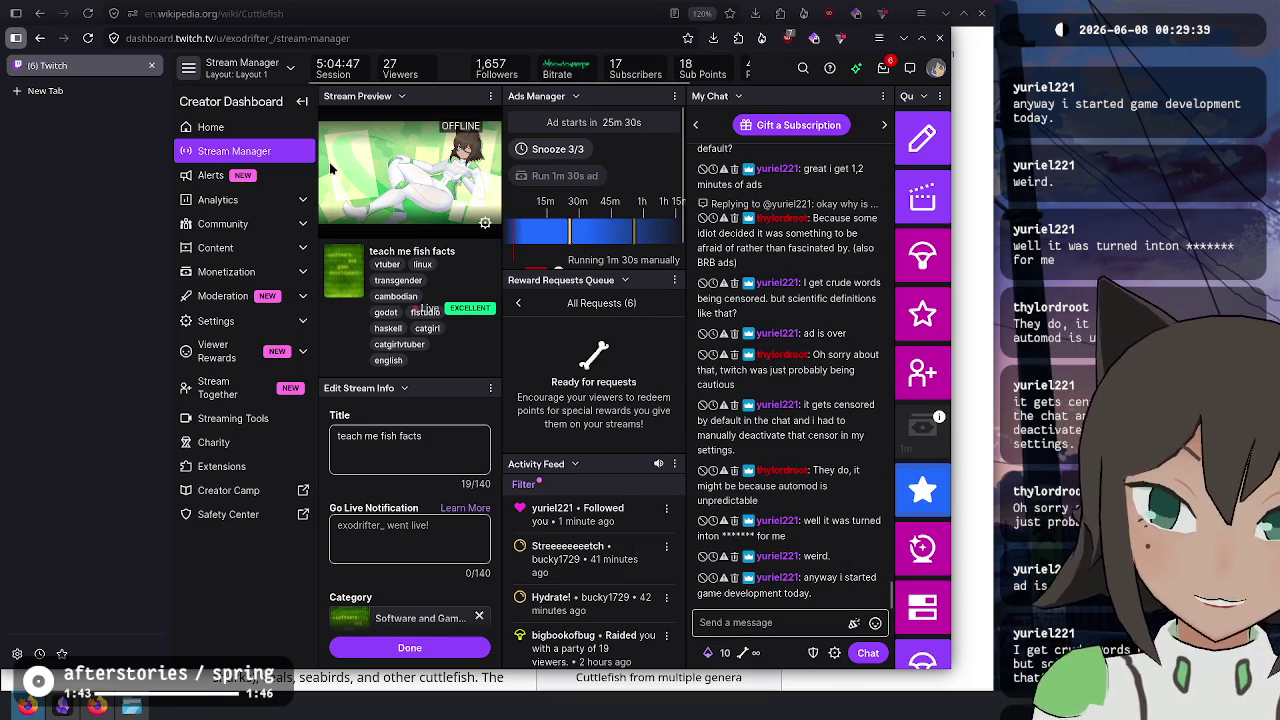
scroll(815, 400, "up", 5)
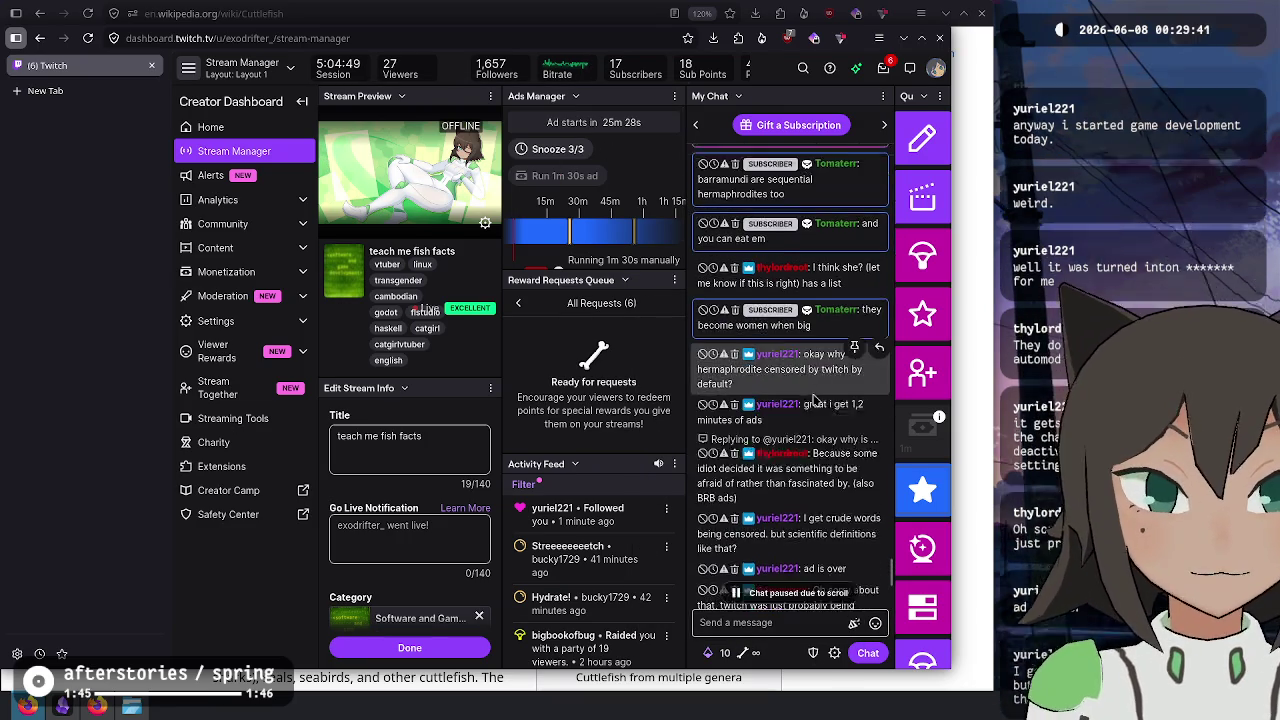
scroll(815, 400, "down", 10)
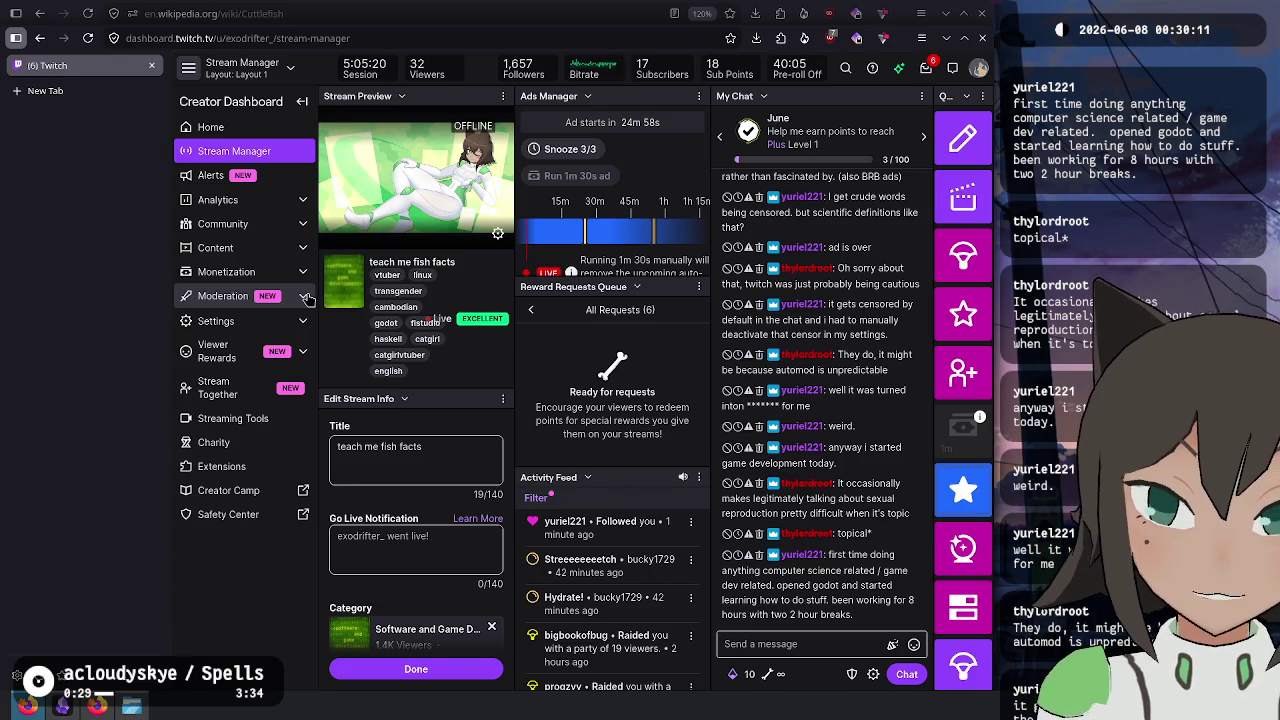
left_click(305, 297)
- Open Twitch Moderation settings and try raising the AutoMod filtering level slider
left_click(293, 330)
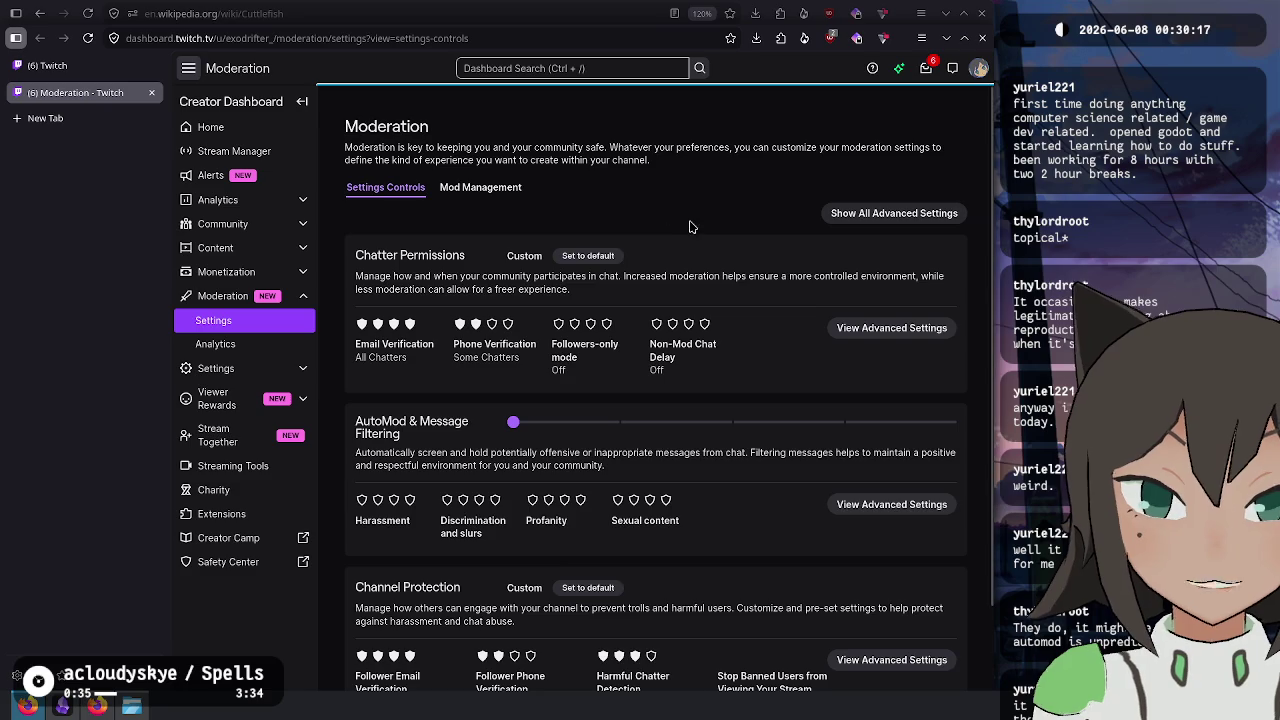
scroll(660, 235, "down", 1)
scroll(658, 238, "down", 2)
scroll(480, 180, "up", 4)
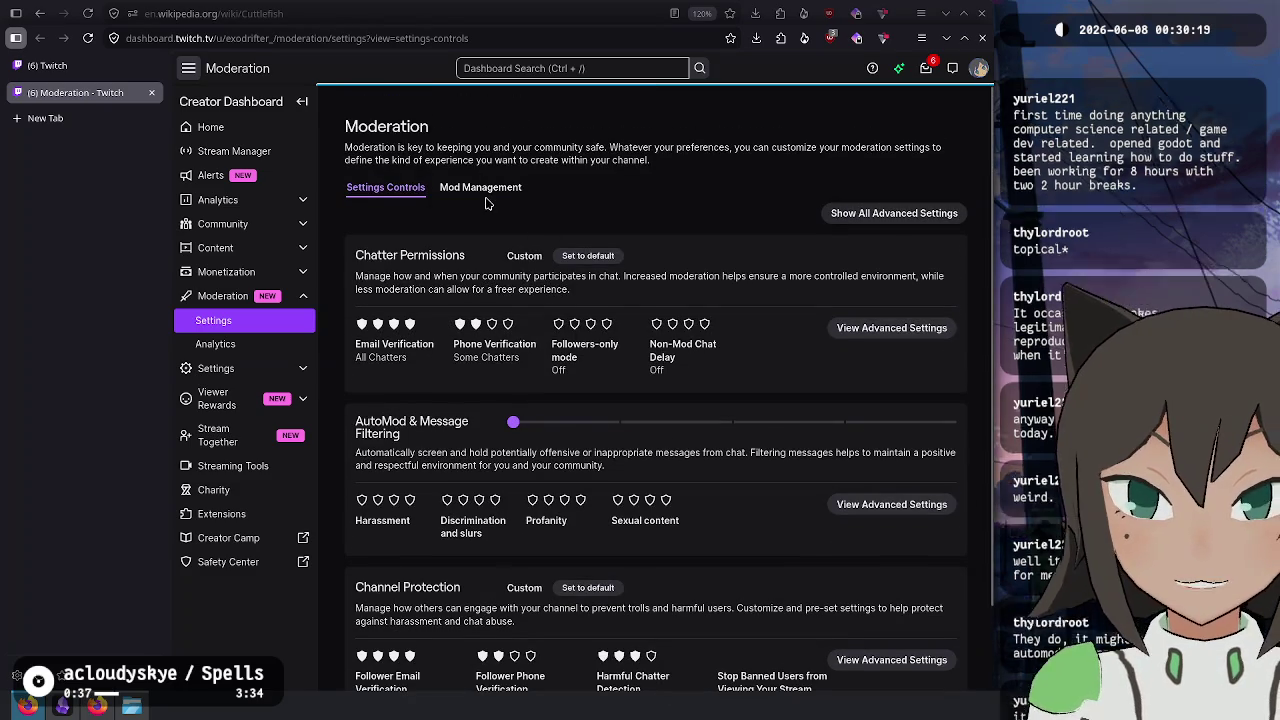
left_click(214, 368)
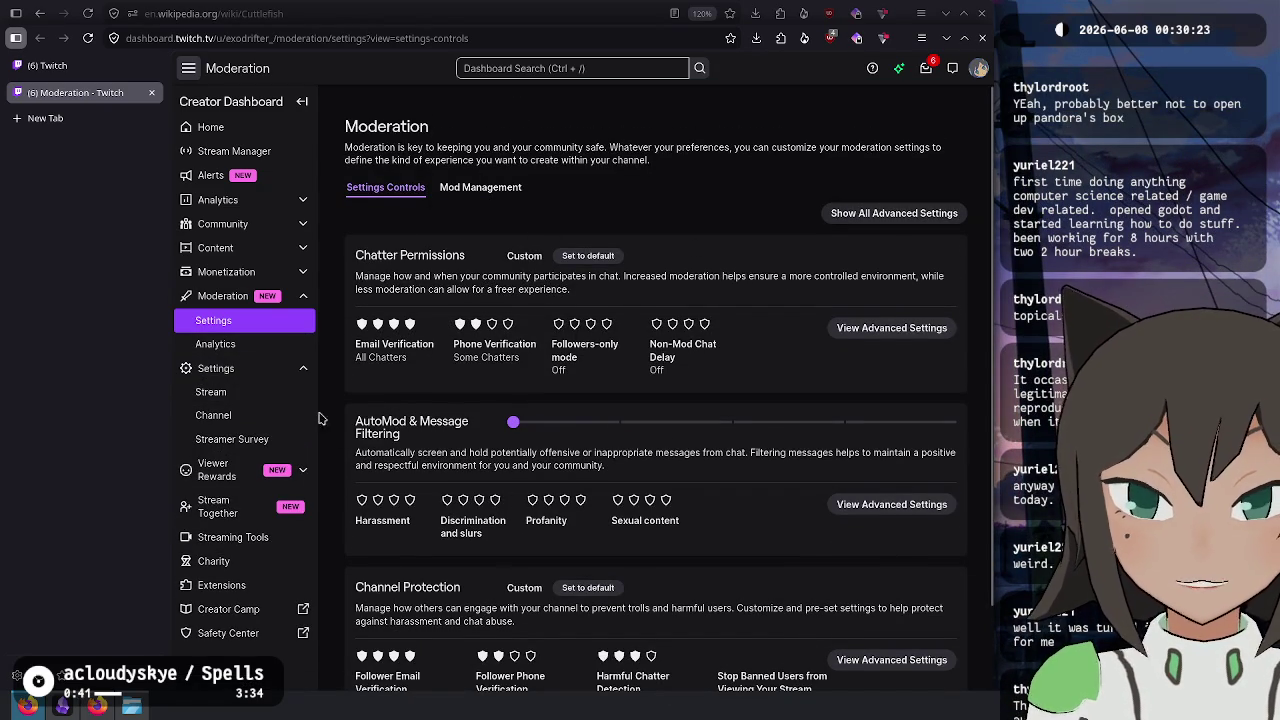
left_click_drag(410, 434, 436, 462)
left_click(472, 447)
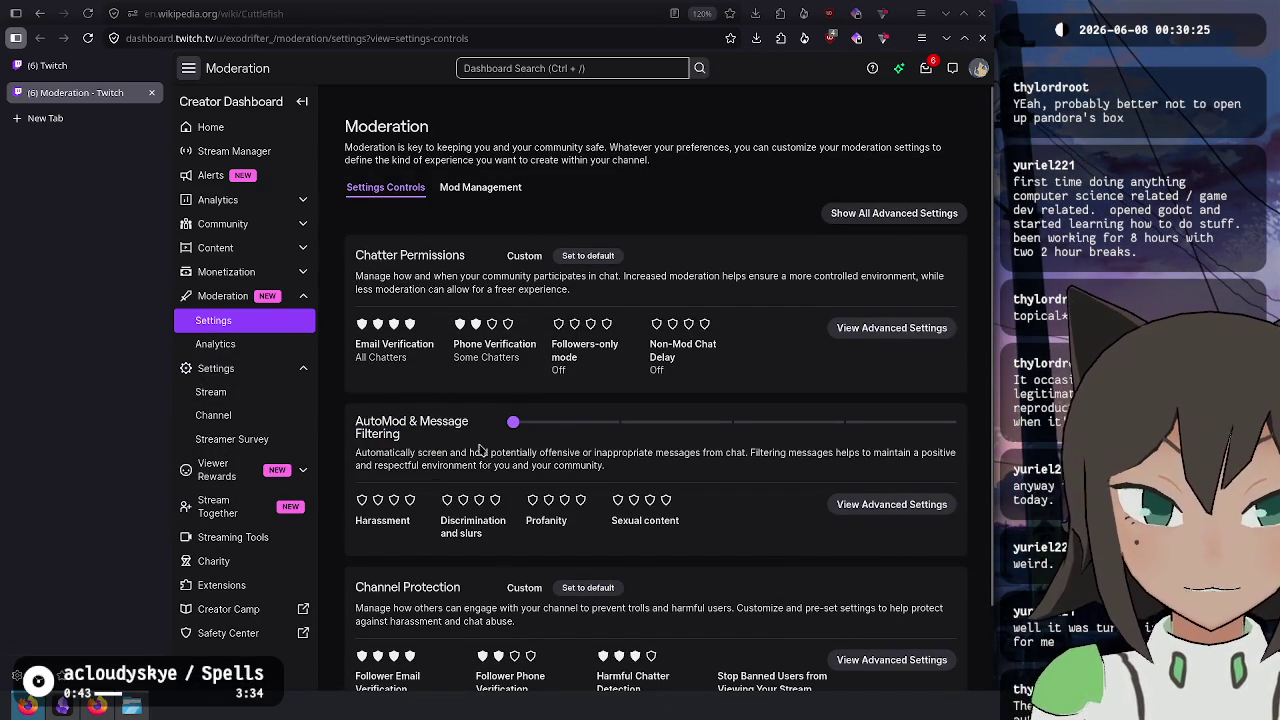
mouse_move(513, 425)
left_mouse_down()
mouse_move(600, 436)
mouse_move(474, 443)
left_mouse_up()
left_click_drag(369, 421, 399, 435)
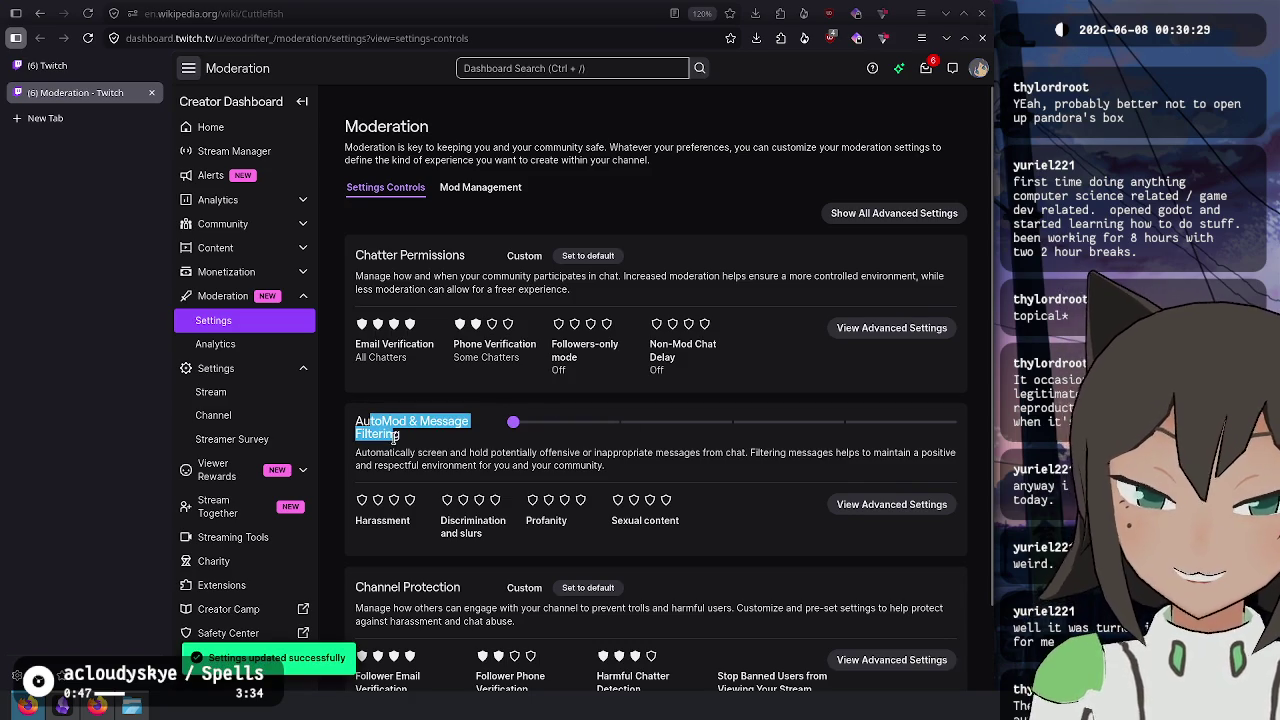
left_click(417, 445)
left_click_drag(443, 521, 503, 553)
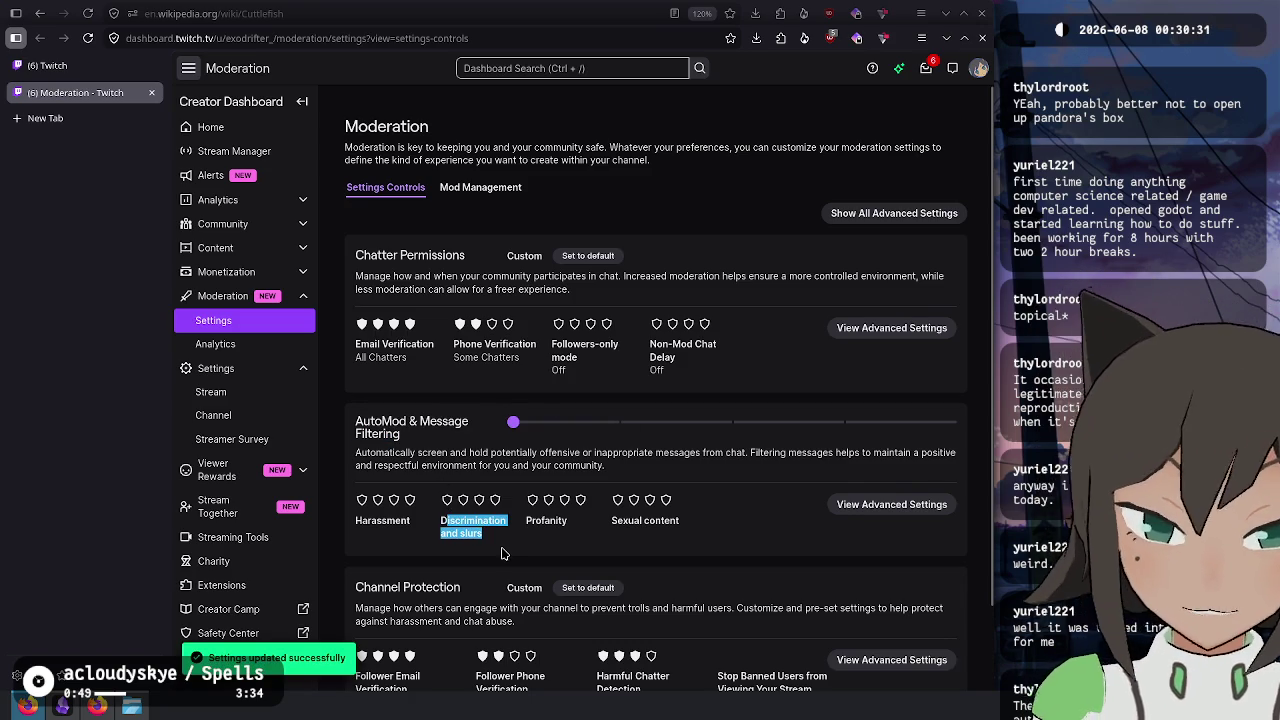
left_click(504, 550)
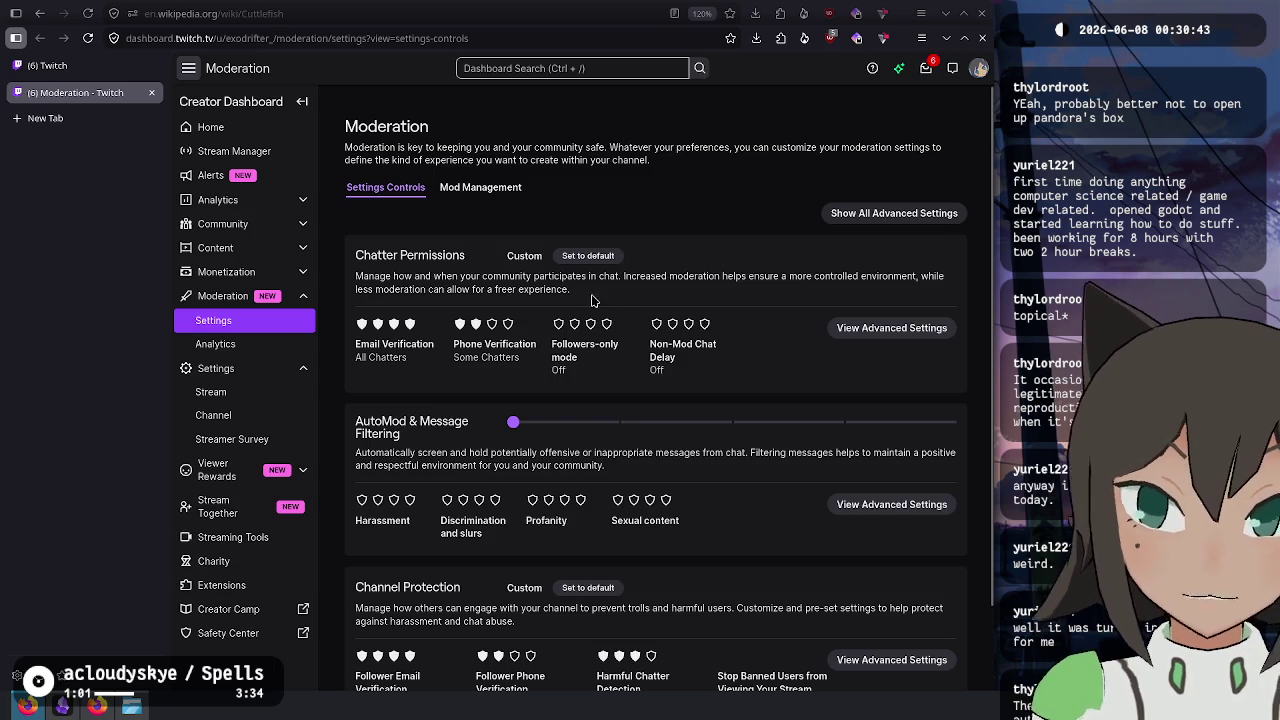
- Return to the stream manager and launch Godot Engine from the 'godot' launcher search
key("alt+Left")
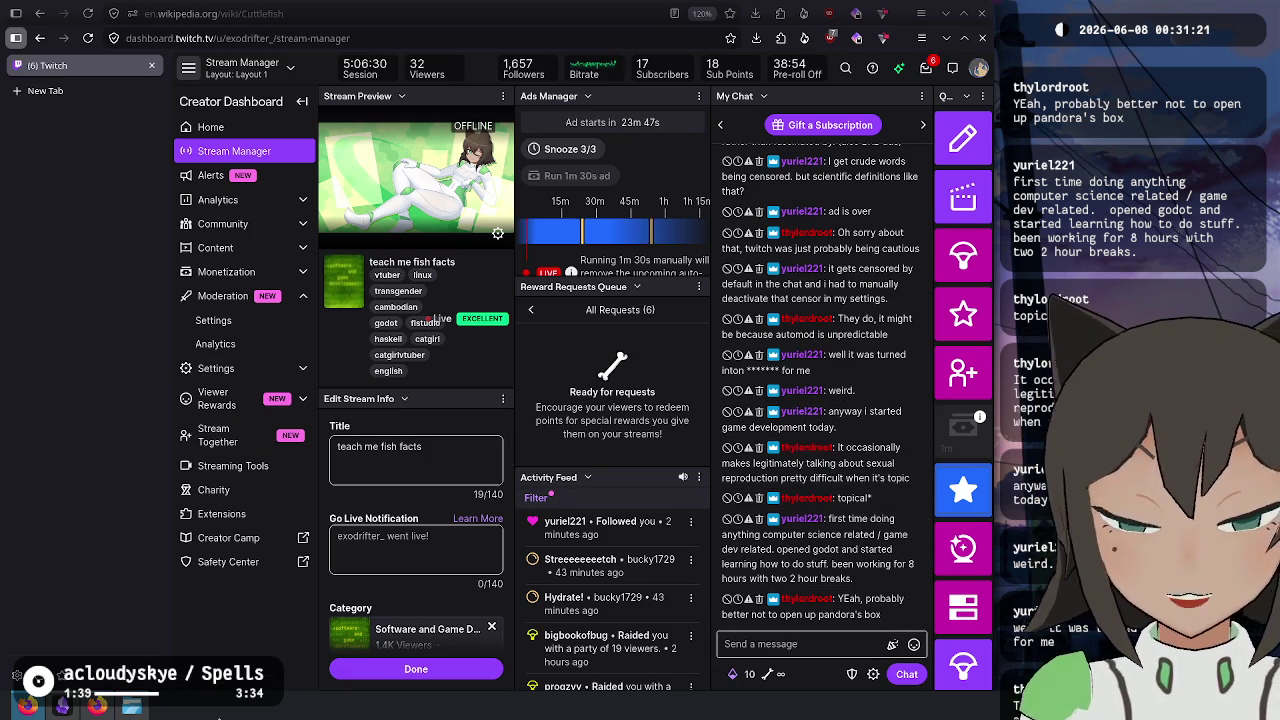
key("alt+space")
type("godot")
key("Return")
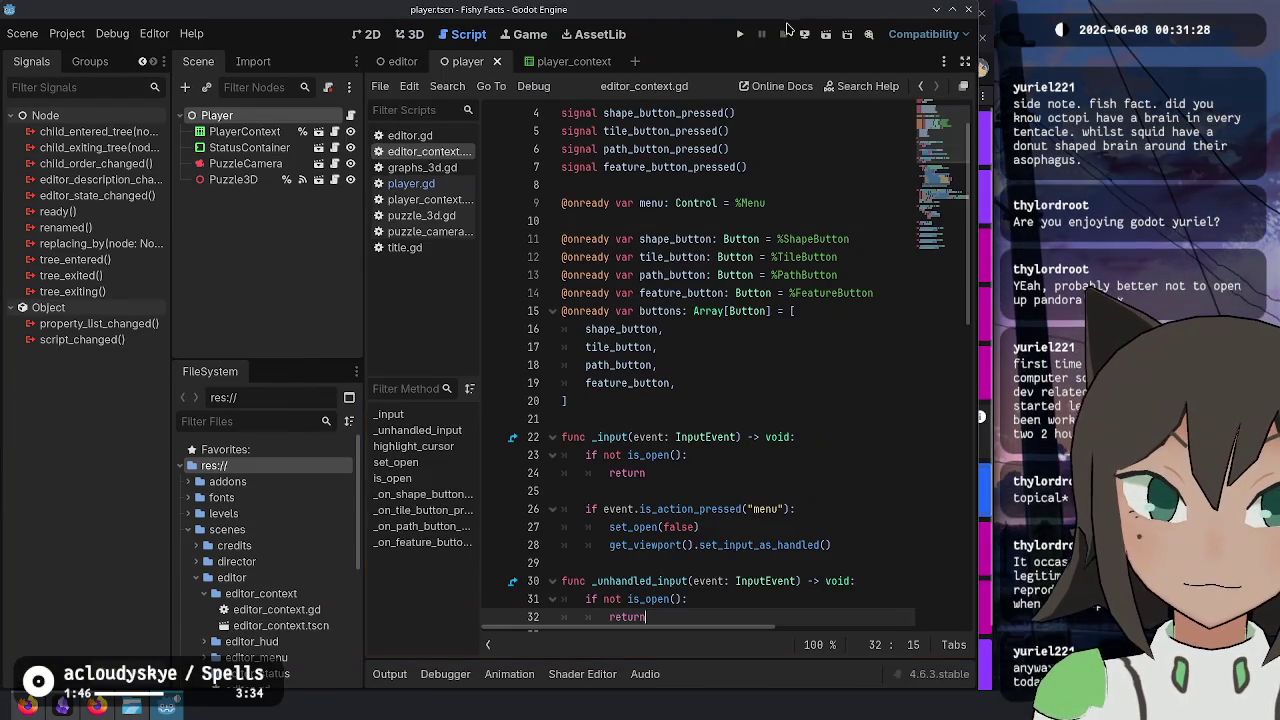
- Run Fishy Facts, move its debug window up and left, and open Level Select
left_click(740, 34)
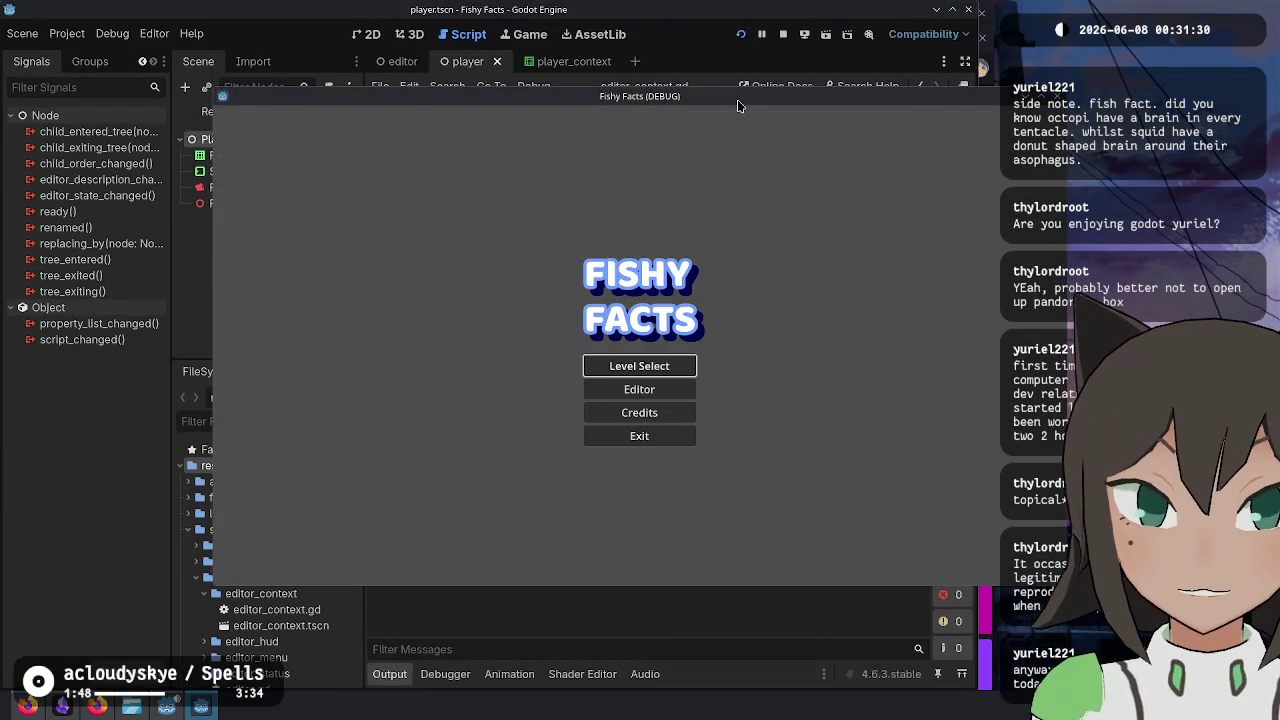
mouse_move(738, 106)
left_mouse_down()
mouse_move(543, 62)
mouse_move(557, 94)
left_mouse_up()
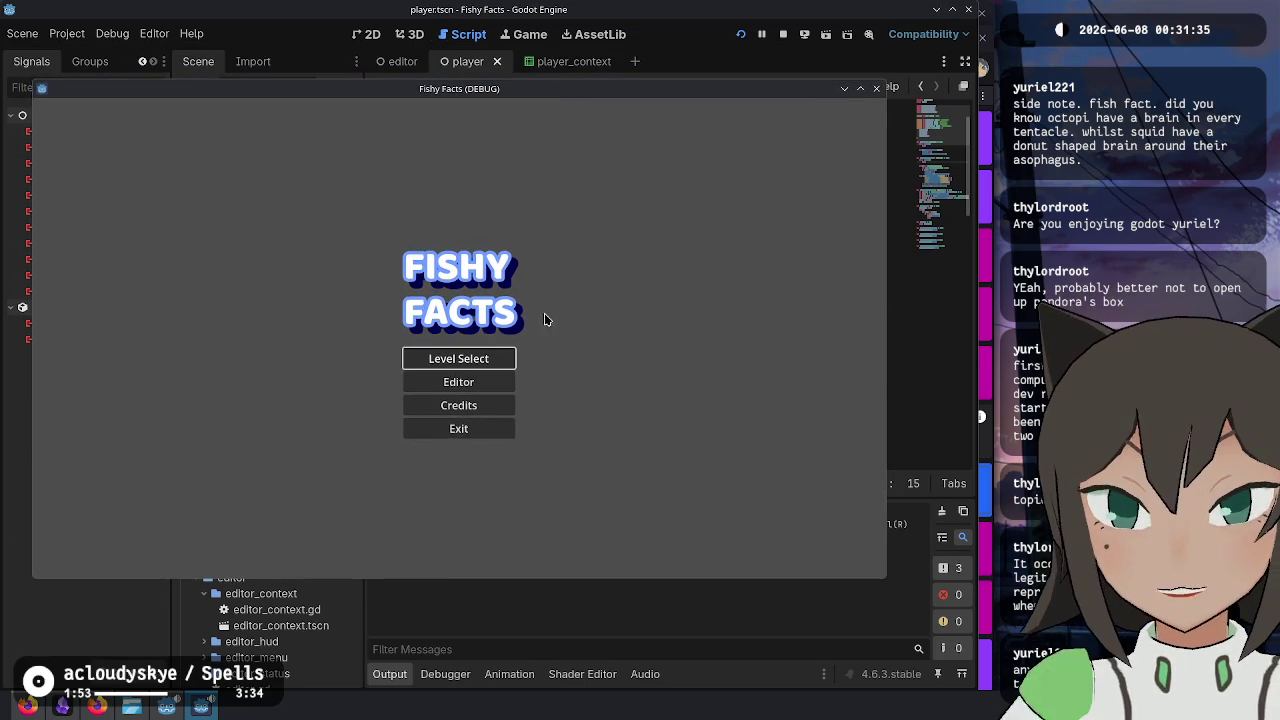
left_click(490, 360)
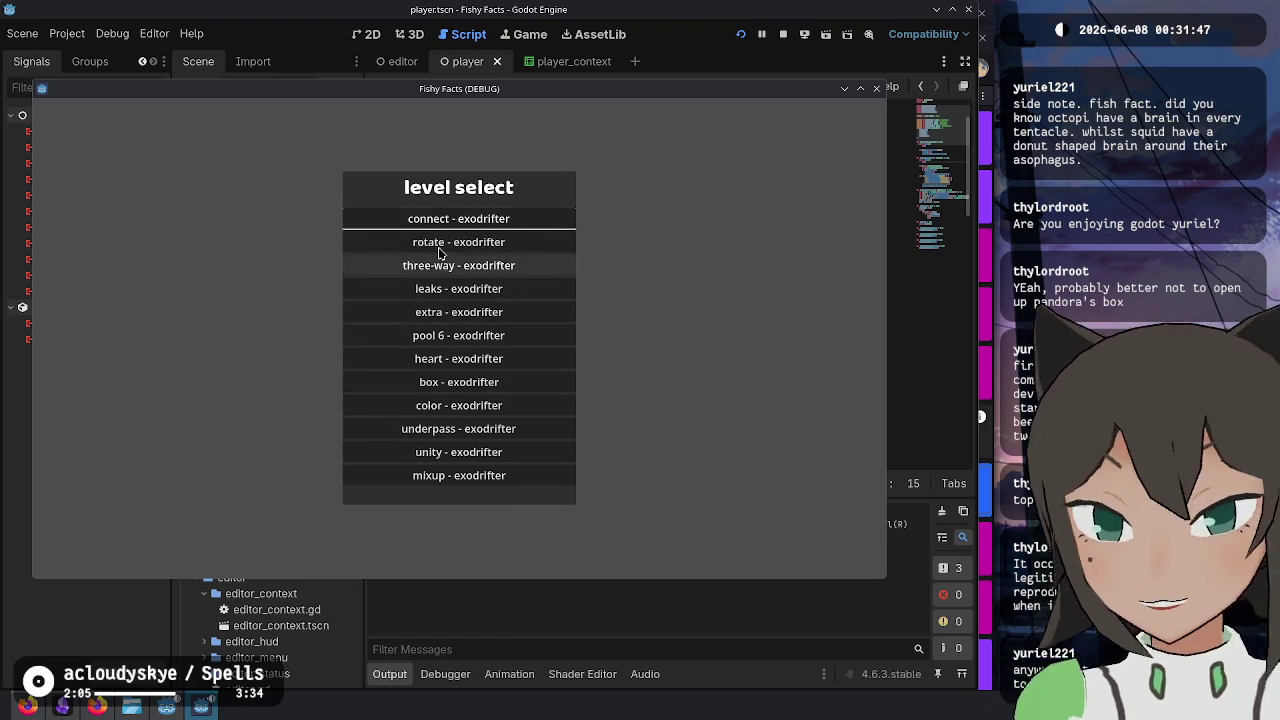
- Solve the connect level by joining its two tiles, then solve rotate by turning and joining tiles
left_click(500, 224)
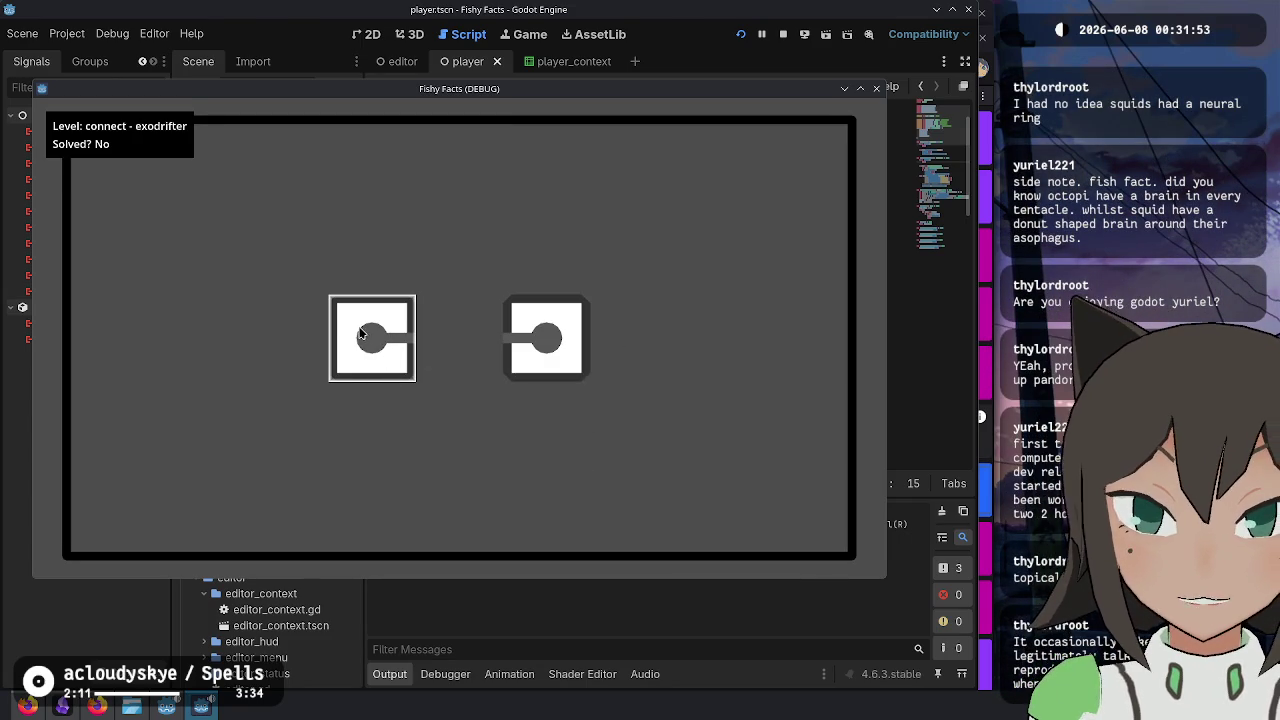
mouse_move(381, 341)
left_mouse_down()
mouse_move(428, 337)
mouse_move(500, 358)
left_mouse_up()
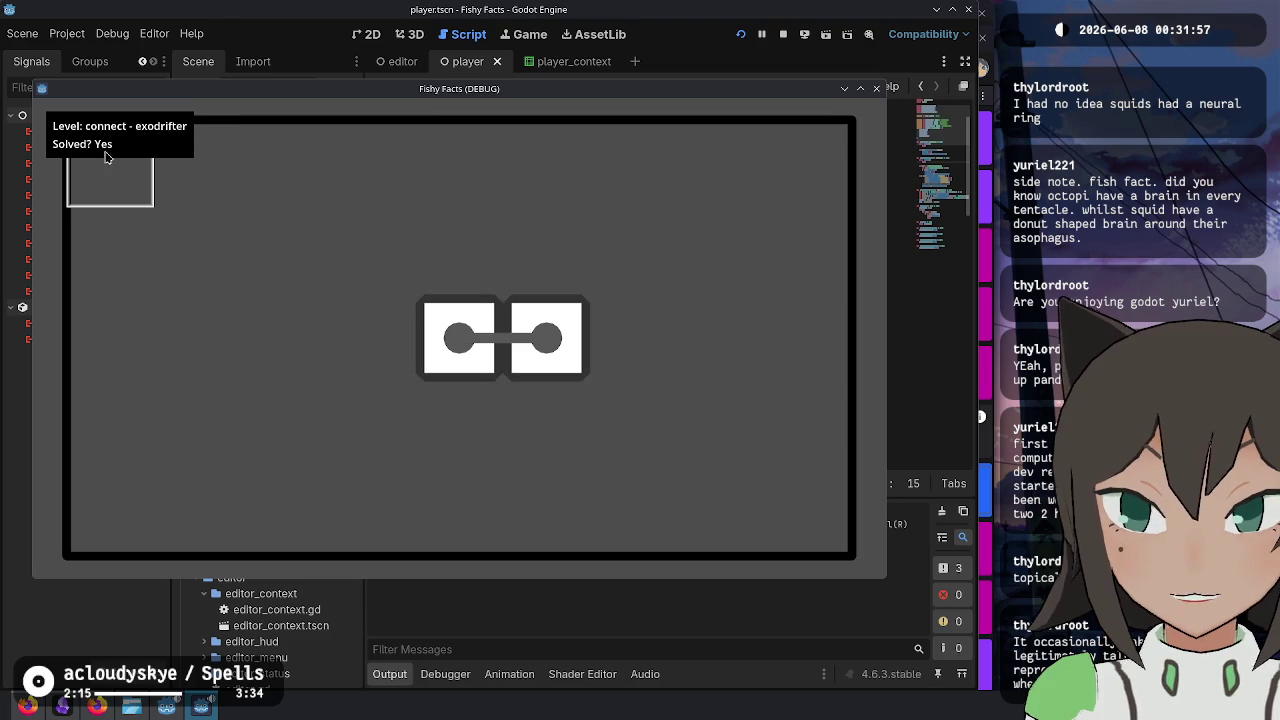
key("Escape")
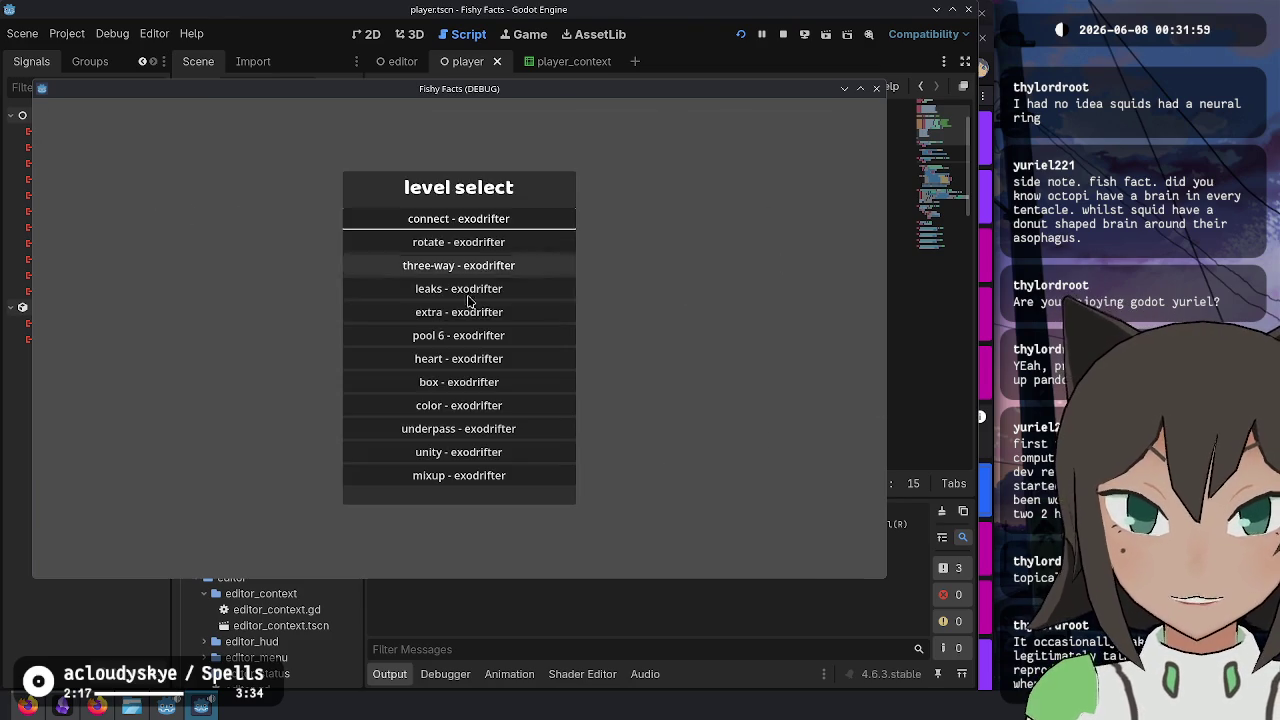
left_click(450, 265)
left_click(390, 328)
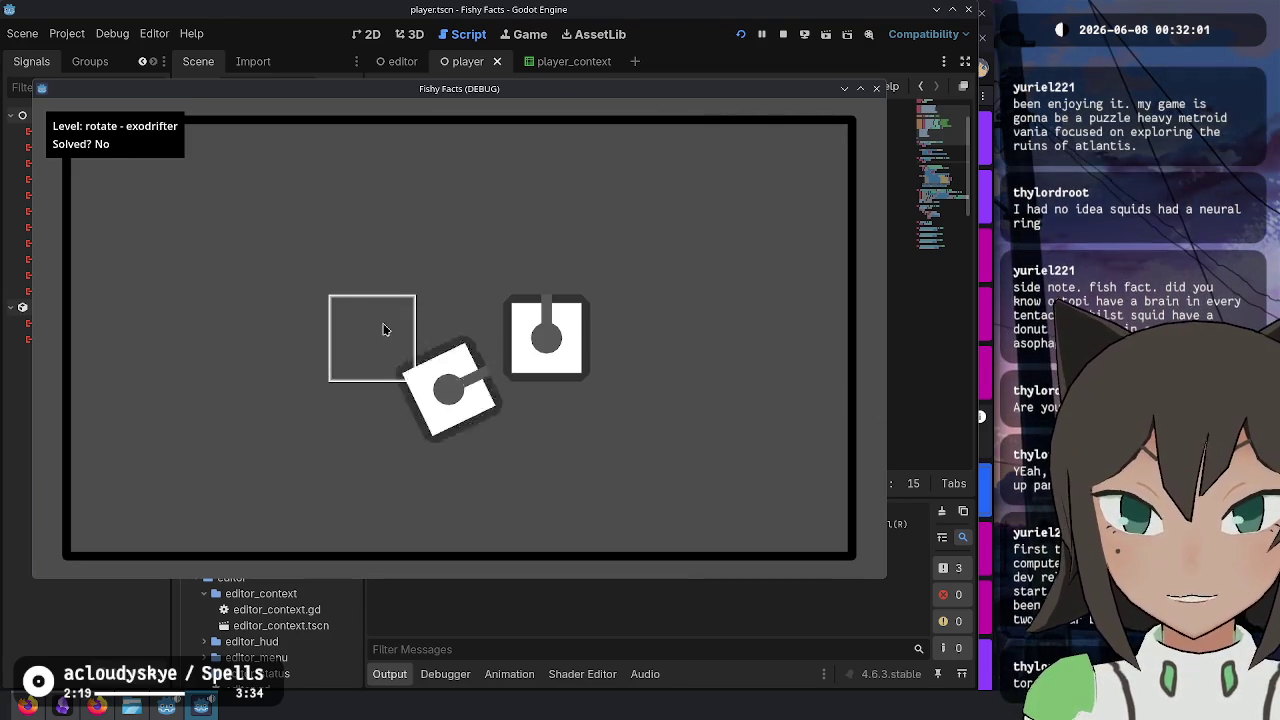
left_click(457, 337)
key("Escape")
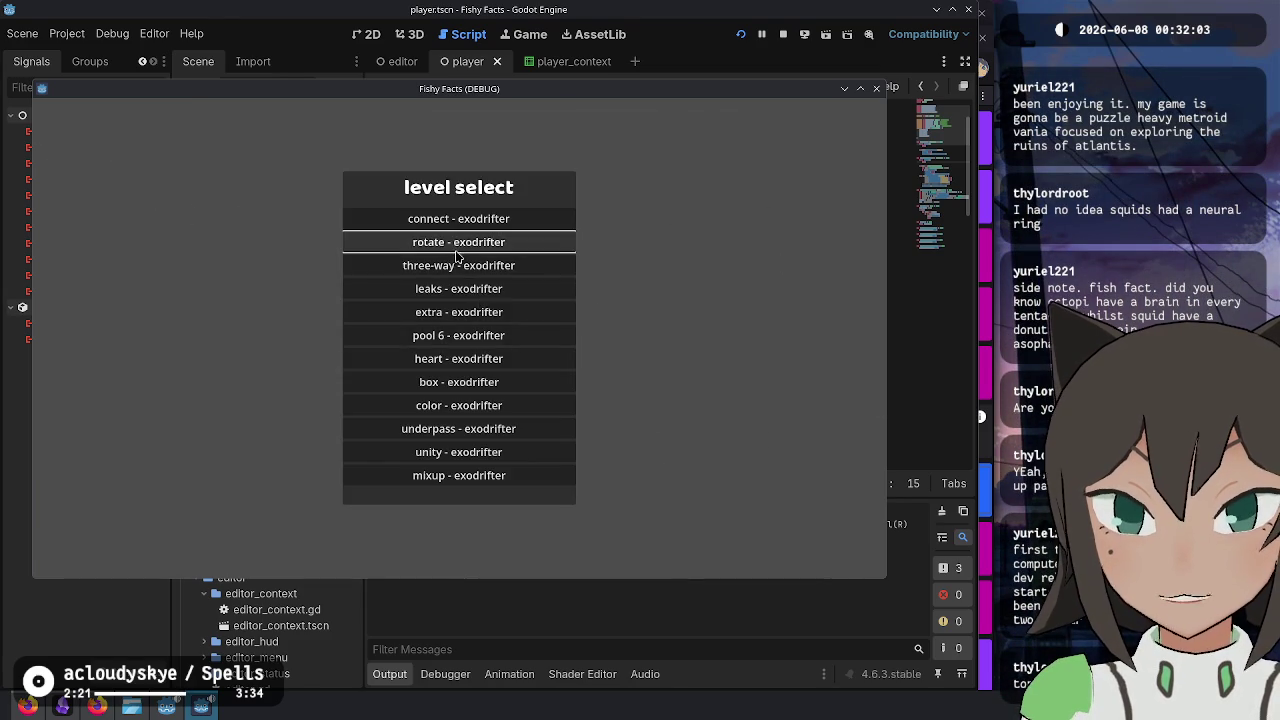
- Solve the three-way level by rotating the lower tile and sliding both top tiles down
left_click(457, 263)
left_click(460, 334)
left_click(380, 340)
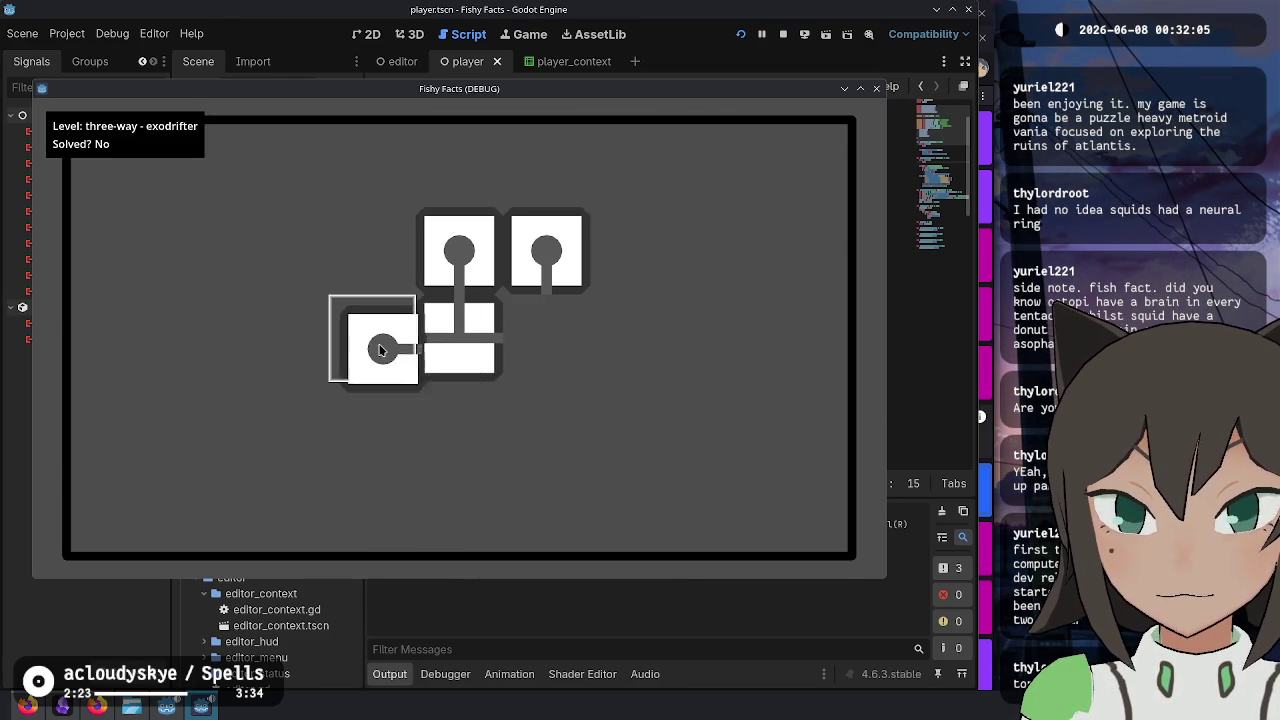
left_click(532, 320)
key("Escape")
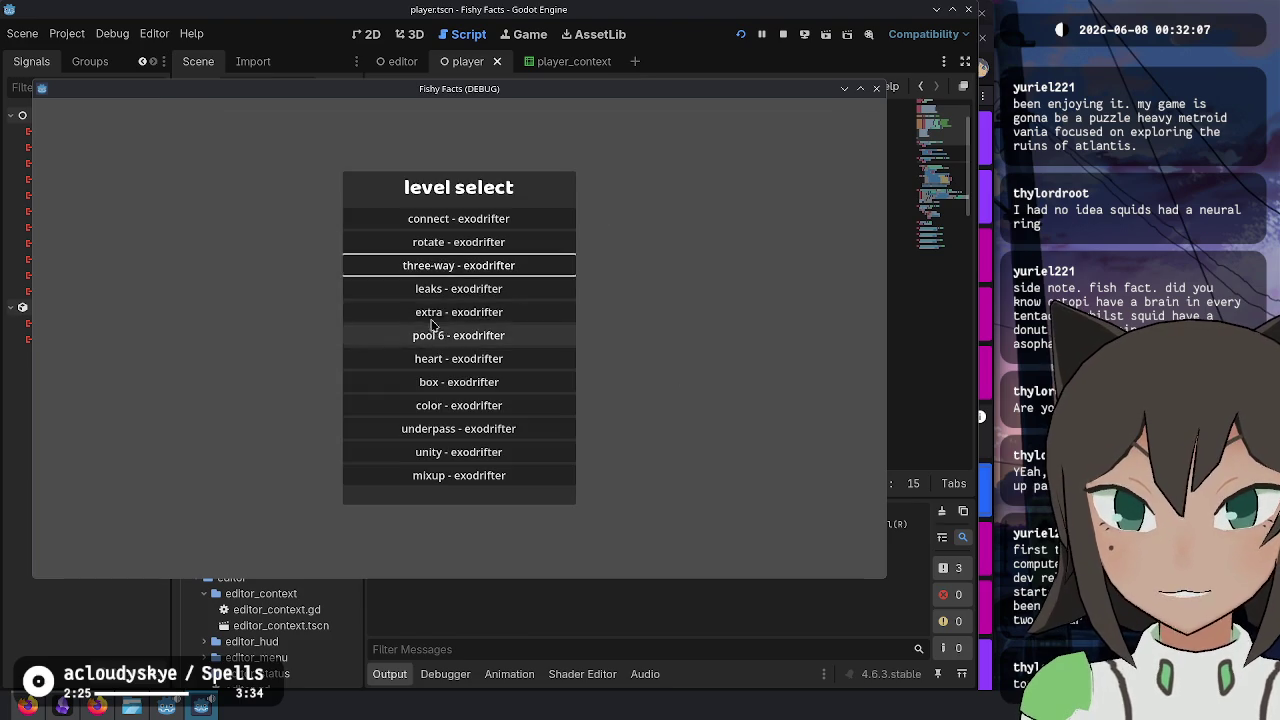
- Solve the leaks level by rearranging the circle, cross, pipe and curve tiles
left_click(460, 289)
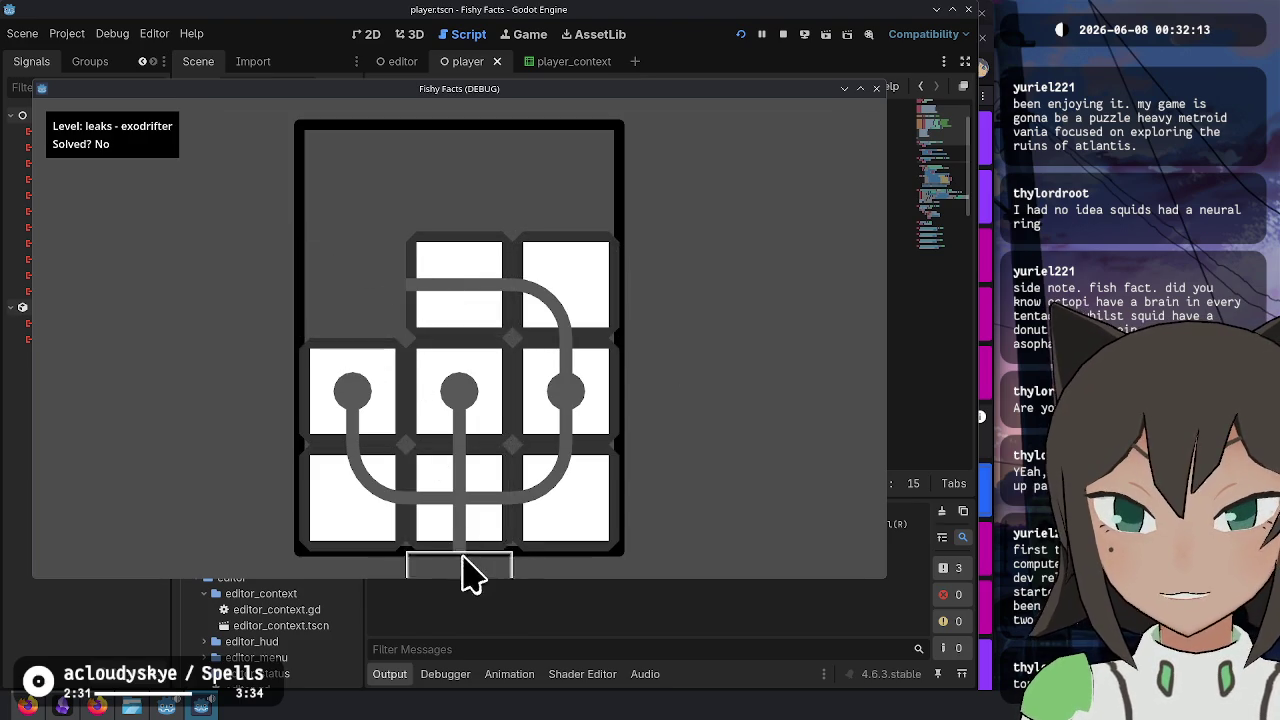
left_click(343, 363)
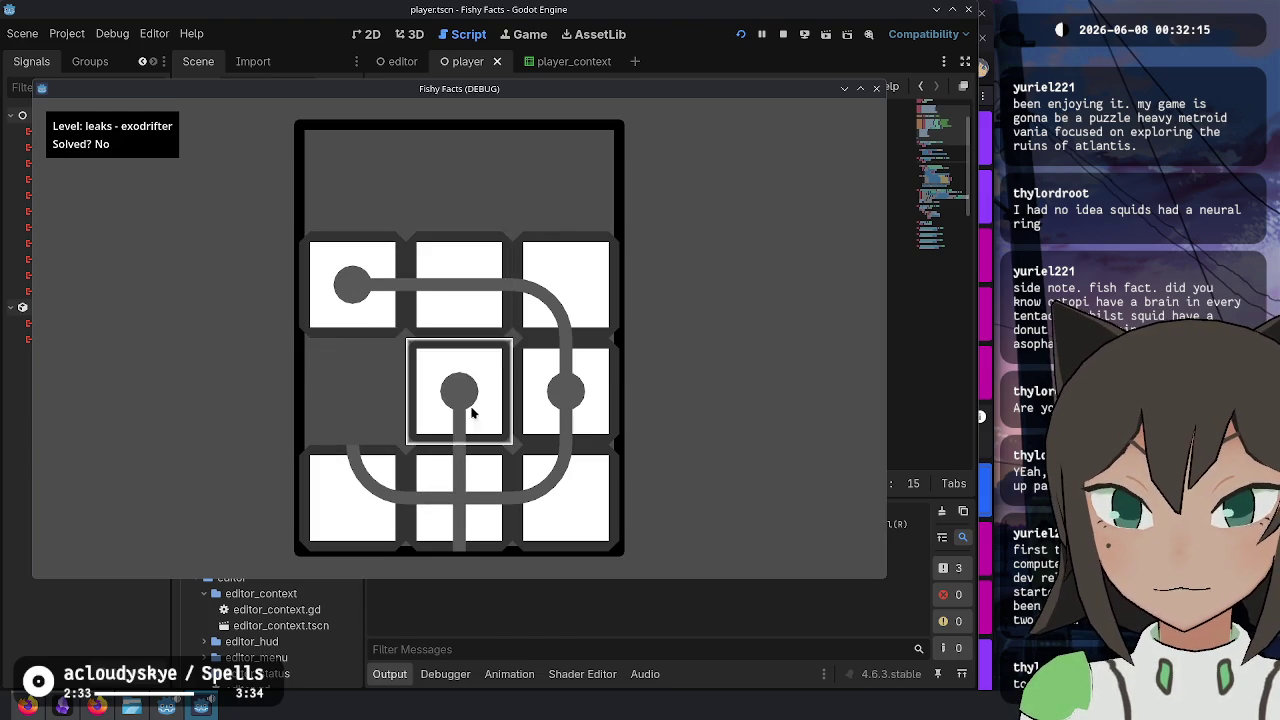
left_click_drag(475, 350, 451, 200)
left_click(460, 495)
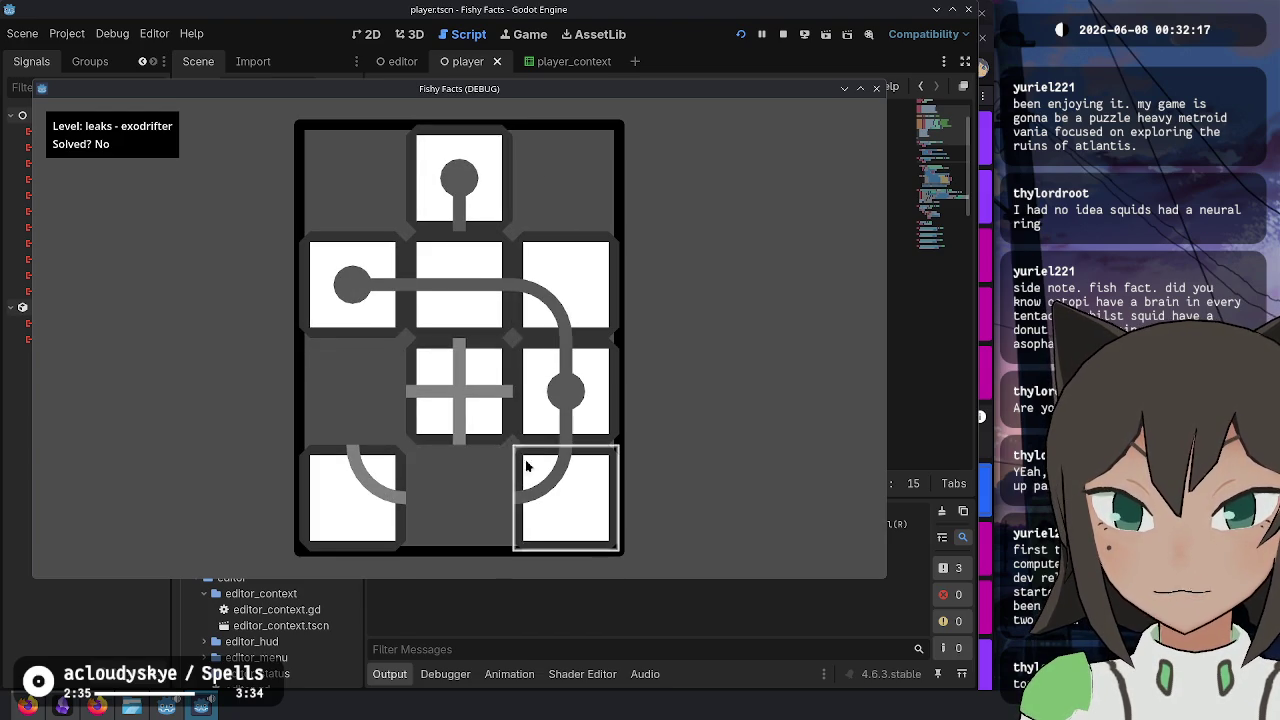
mouse_move(475, 285)
left_mouse_down()
mouse_move(560, 360)
mouse_move(475, 498)
left_mouse_up()
mouse_move(443, 330)
left_mouse_down()
mouse_move(507, 318)
mouse_move(459, 285)
left_mouse_up()
mouse_move(565, 395)
left_mouse_down()
mouse_move(600, 425)
mouse_move(410, 487)
mouse_move(434, 403)
left_mouse_up()
mouse_move(360, 500)
left_mouse_down()
mouse_move(366, 514)
mouse_move(459, 497)
left_mouse_up()
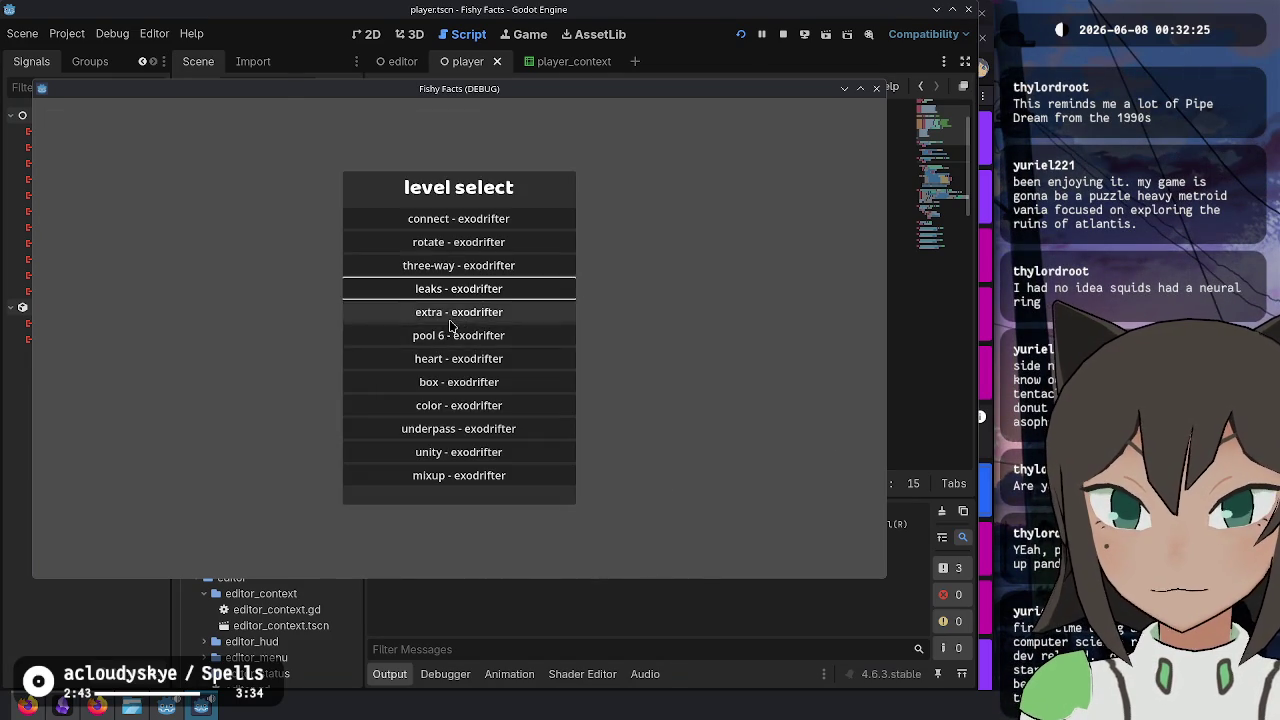
- Solve the extra level by moving the cross tile up and sliding the curve tile in
left_click(474, 310)
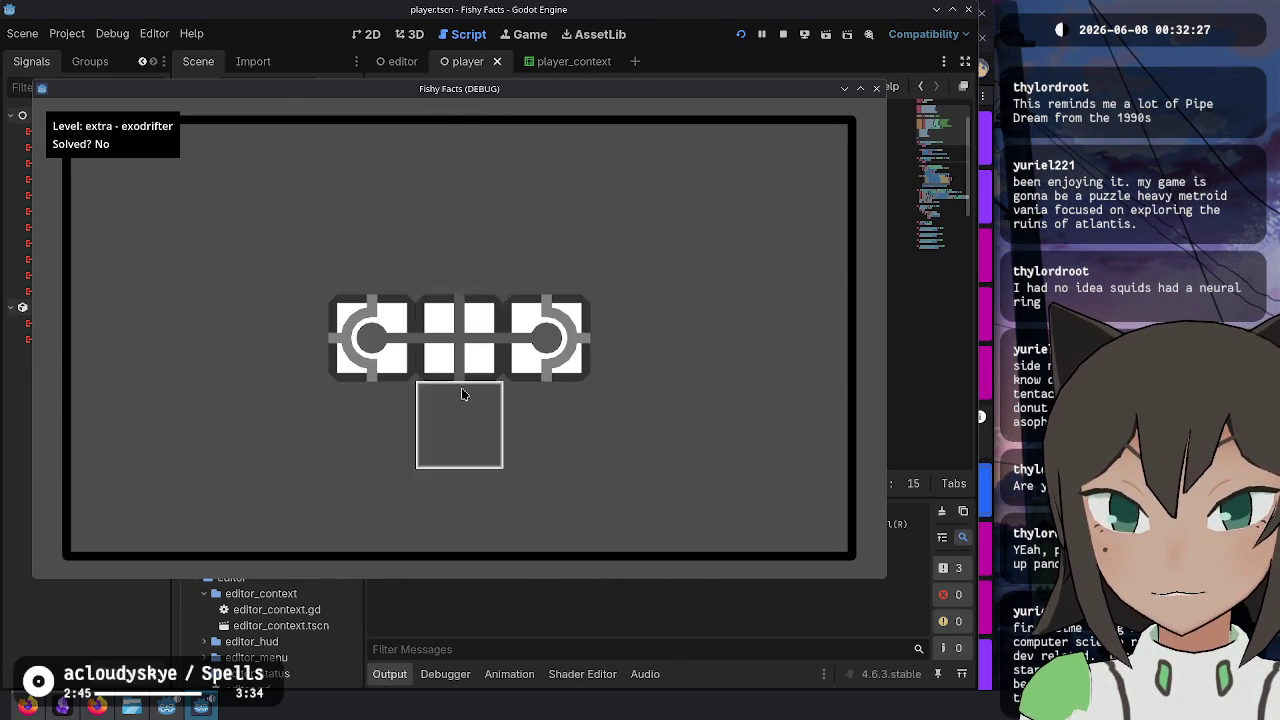
left_click_drag(462, 353, 443, 266)
mouse_move(370, 338)
left_mouse_down()
mouse_move(426, 338)
mouse_move(481, 313)
left_mouse_up()
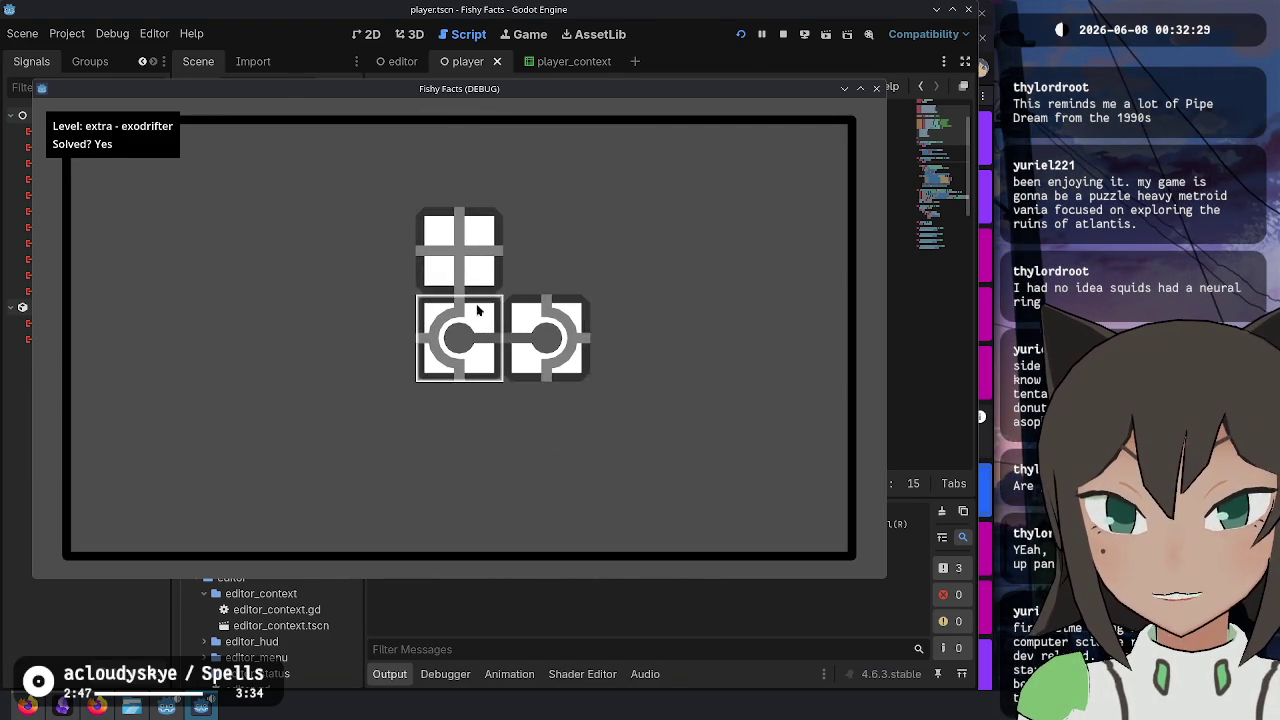
- Load pool 6 and solve it by shifting tiles and placing the H tile in the centre
key("Down")
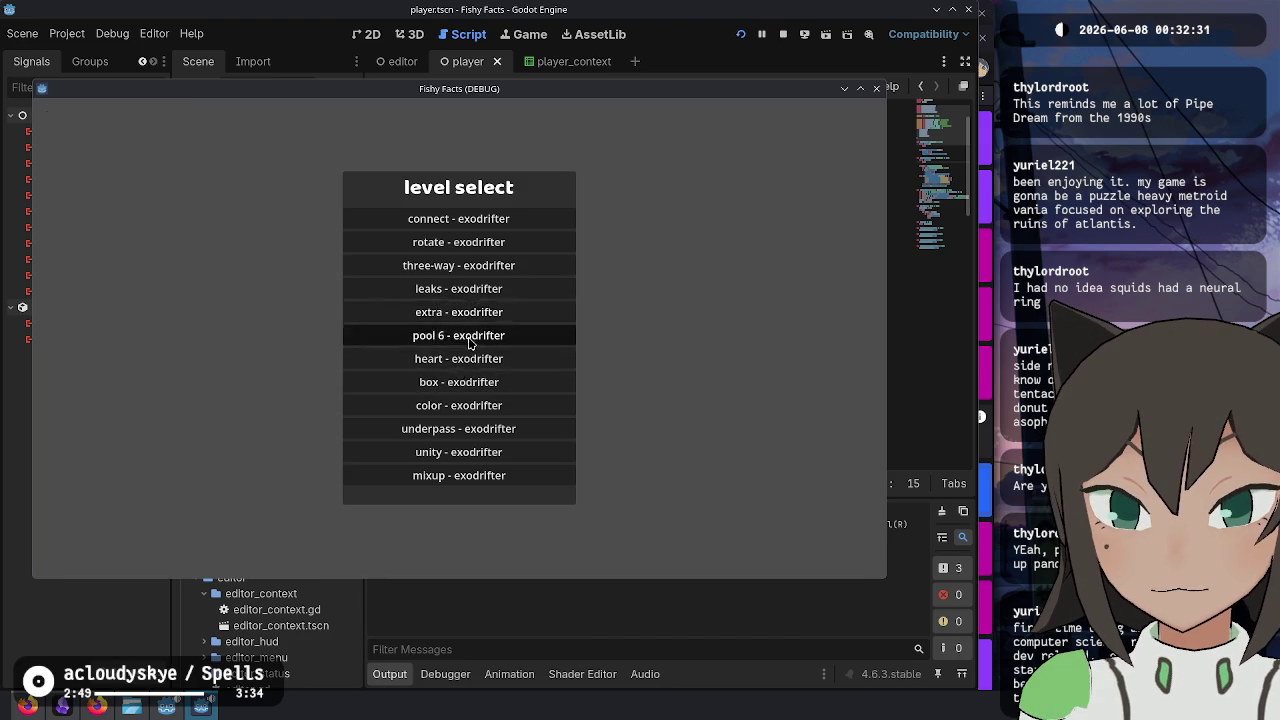
key("Return")
mouse_move(384, 362)
left_mouse_down()
mouse_move(400, 430)
mouse_move(380, 425)
left_mouse_up()
mouse_move(546, 340)
left_mouse_down()
mouse_move(560, 425)
mouse_move(546, 425)
left_mouse_up()
mouse_move(372, 250)
left_mouse_down()
mouse_move(394, 340)
mouse_move(537, 286)
mouse_move(460, 414)
mouse_move(623, 280)
mouse_move(490, 390)
mouse_move(459, 340)
left_mouse_up()
left_click_drag(660, 245, 443, 414)
- Load the heart level and solve it by moving one tile
key("Escape")
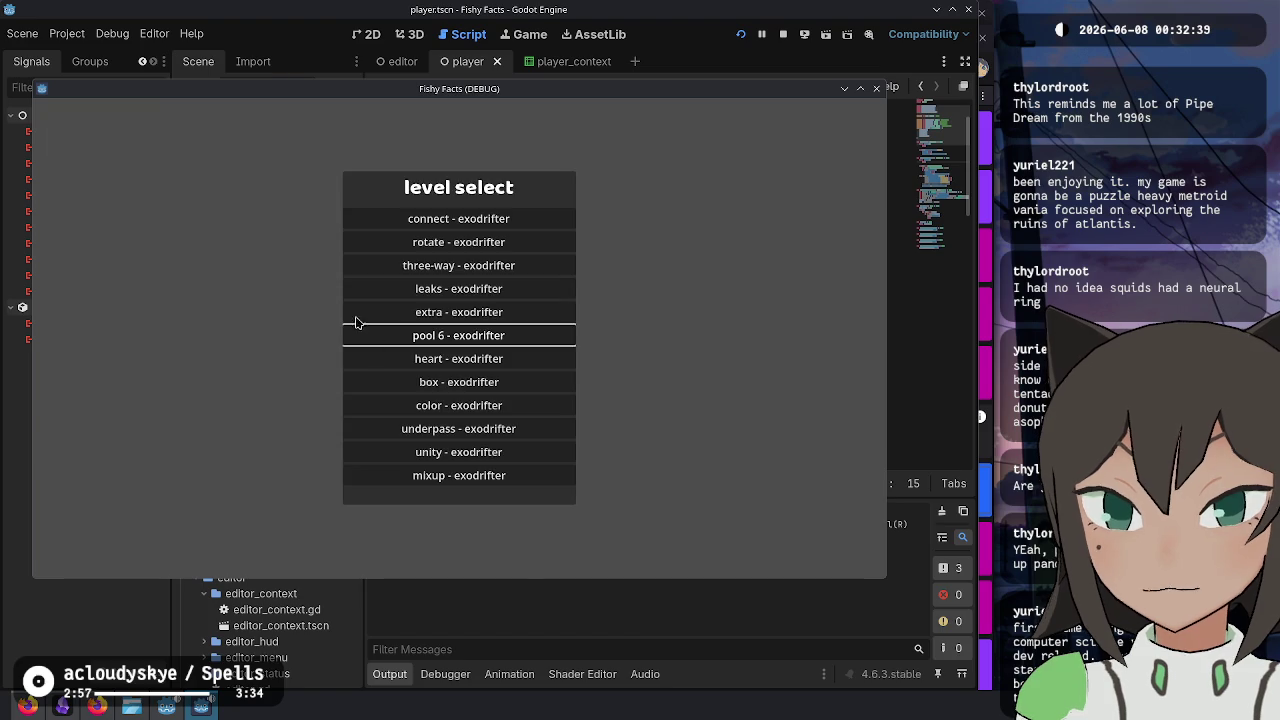
left_click(432, 368)
mouse_move(423, 302)
left_mouse_down()
mouse_move(451, 328)
mouse_move(640, 400)
mouse_move(620, 375)
mouse_move(522, 401)
mouse_move(440, 361)
mouse_move(669, 239)
mouse_move(420, 266)
mouse_move(577, 258)
mouse_move(457, 251)
left_mouse_up()
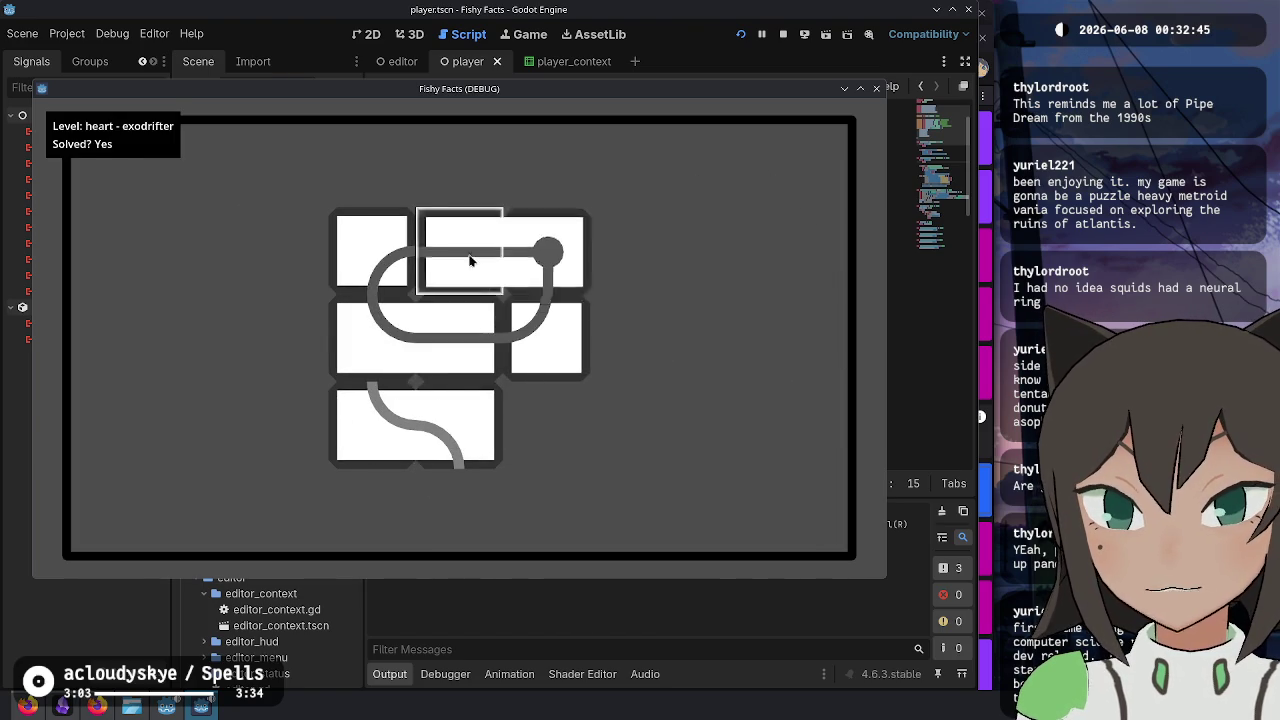
- Load the box level and shuffle its tiles until the pipes join
key("Escape")
left_click(488, 388)
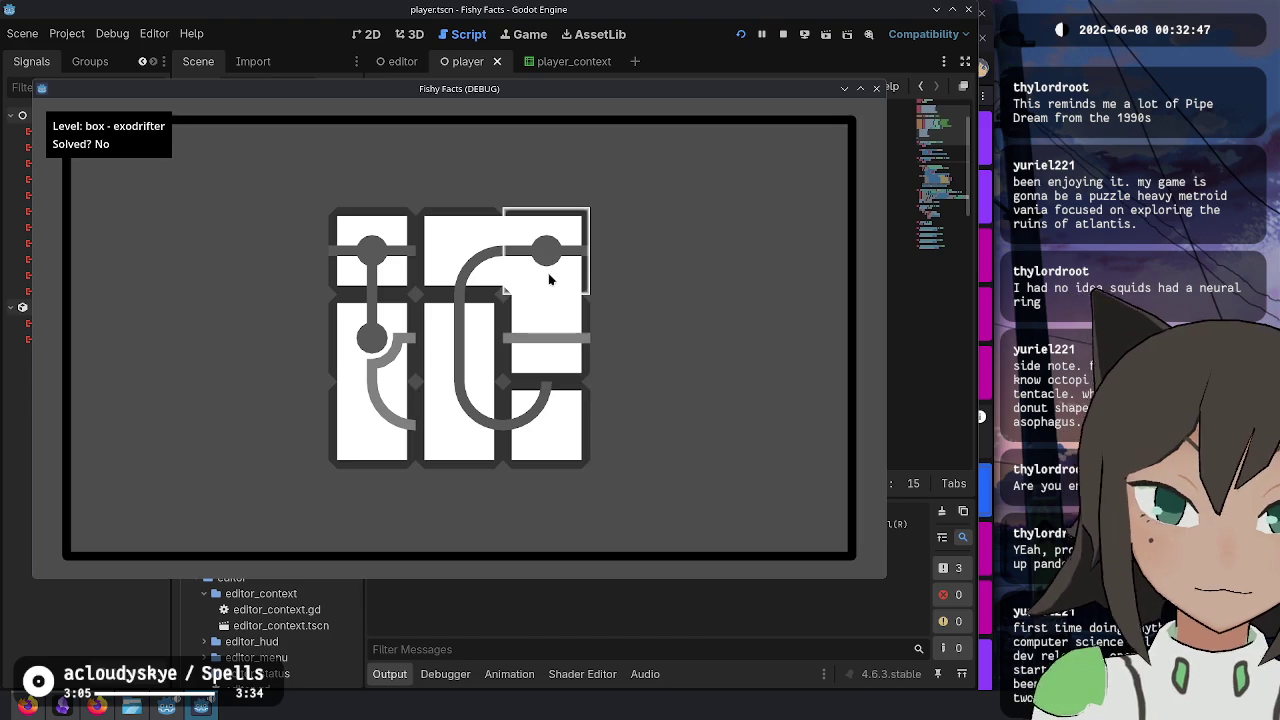
mouse_move(398, 265)
left_mouse_down()
mouse_move(626, 348)
mouse_move(629, 337)
mouse_move(370, 337)
mouse_move(655, 236)
mouse_move(703, 276)
left_mouse_up()
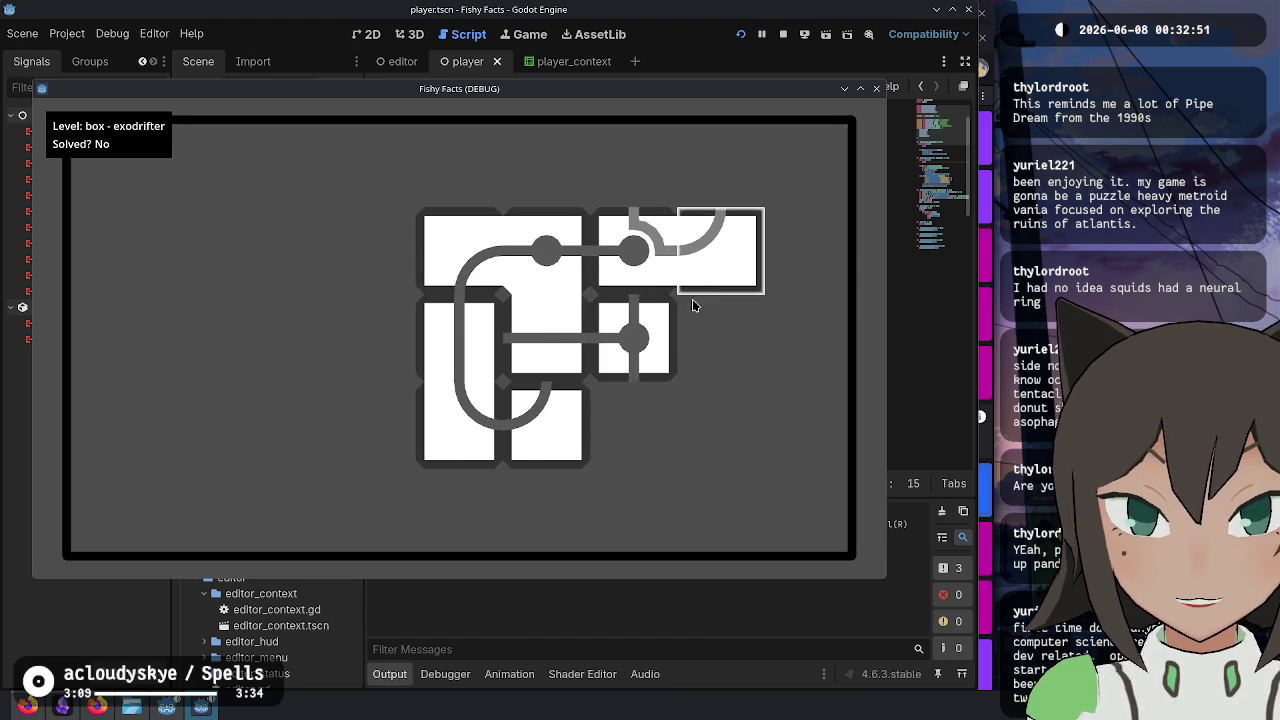
mouse_move(618, 328)
left_mouse_down()
mouse_move(560, 420)
mouse_move(700, 335)
mouse_move(630, 420)
mouse_move(626, 349)
mouse_move(586, 437)
mouse_move(654, 420)
mouse_move(594, 326)
left_mouse_up()
mouse_move(553, 420)
left_mouse_down()
mouse_move(460, 335)
mouse_move(548, 495)
mouse_move(462, 338)
mouse_move(467, 423)
mouse_move(876, 521)
left_mouse_up()
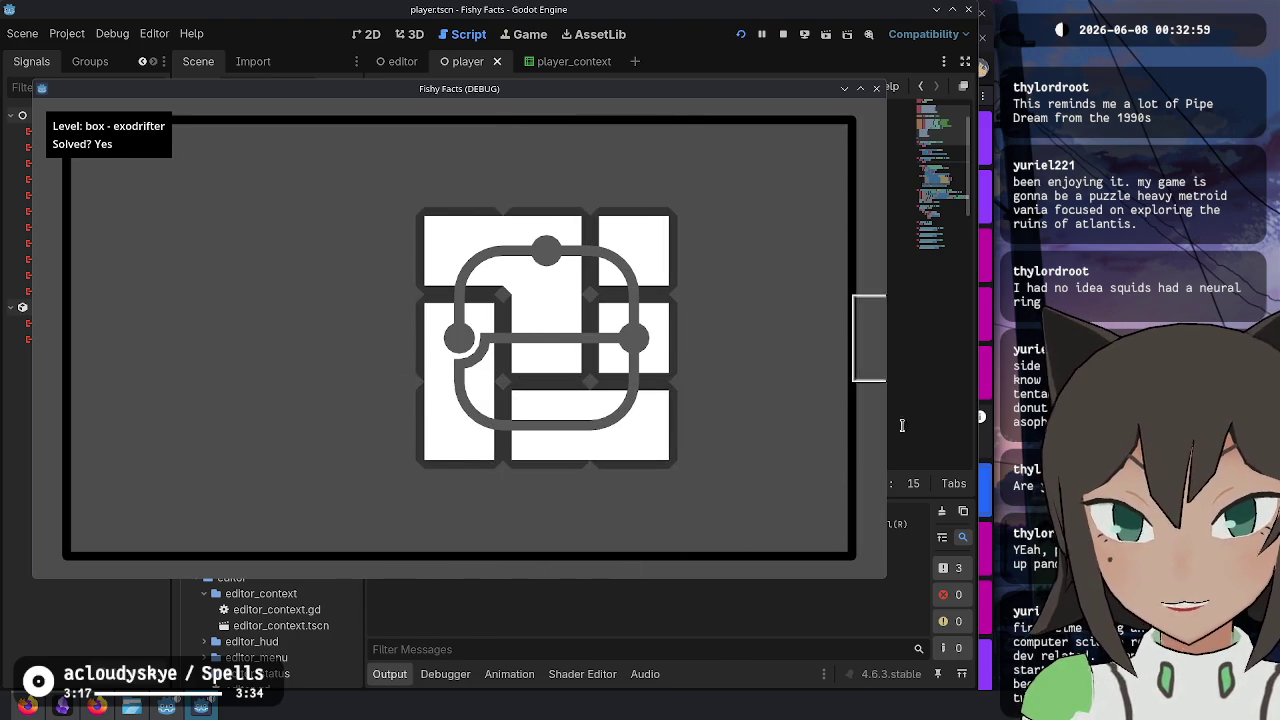
- Go back to level select and load the color level
key("Escape")
key("Down")
key("Return")
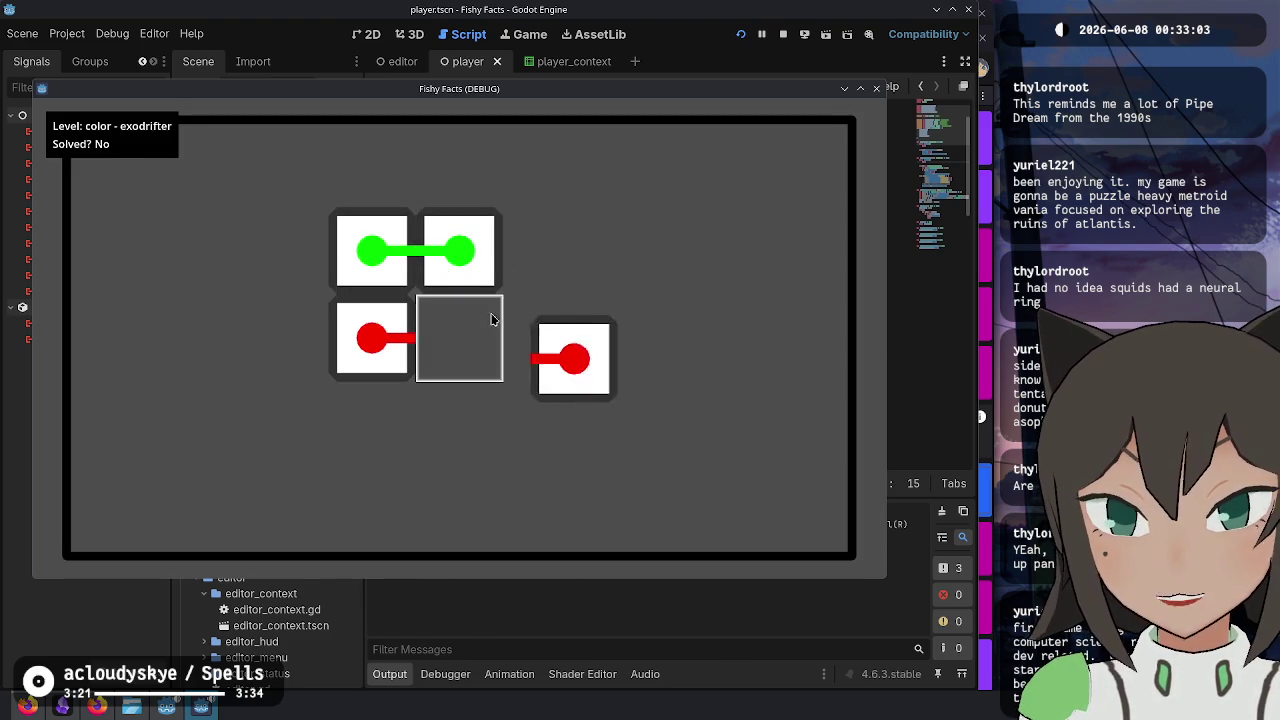
- Solve color, underpass and unity by lining up the red tiles and centring the T tile
left_click_drag(505, 306, 380, 395)
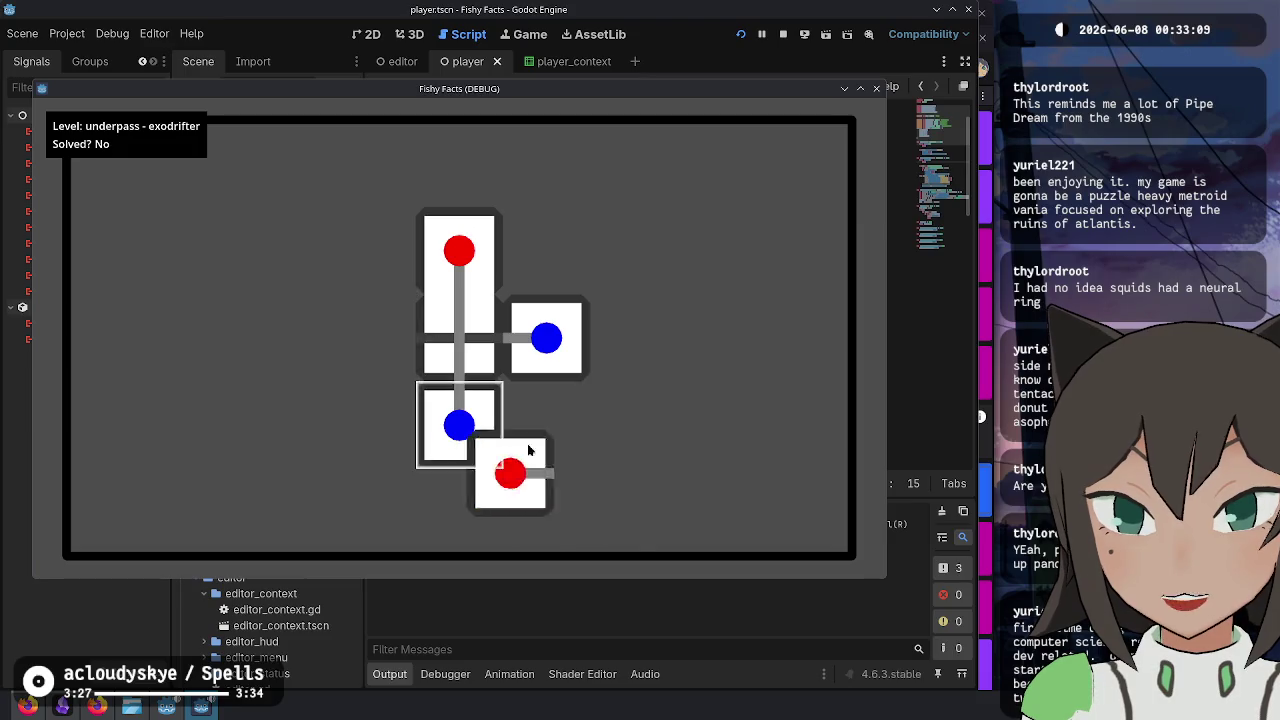
left_click_drag(470, 415, 556, 481)
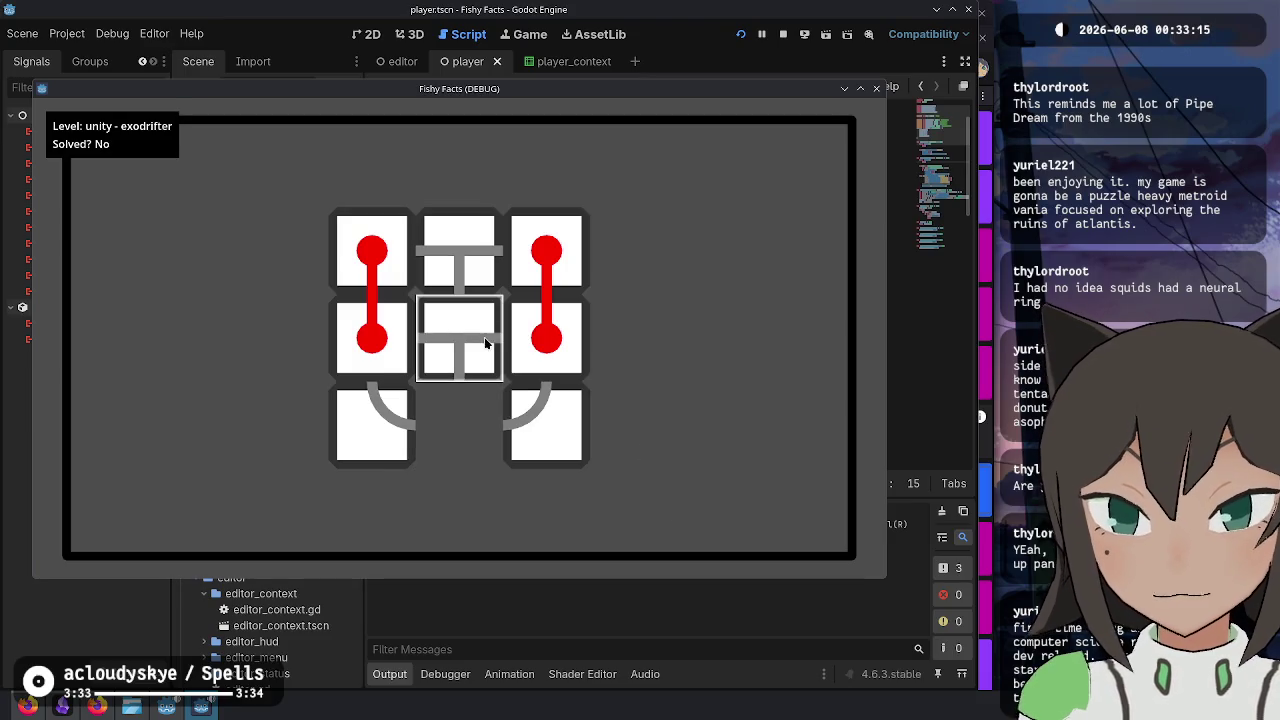
mouse_move(467, 355)
left_mouse_down()
mouse_move(460, 404)
mouse_move(441, 350)
left_mouse_up()
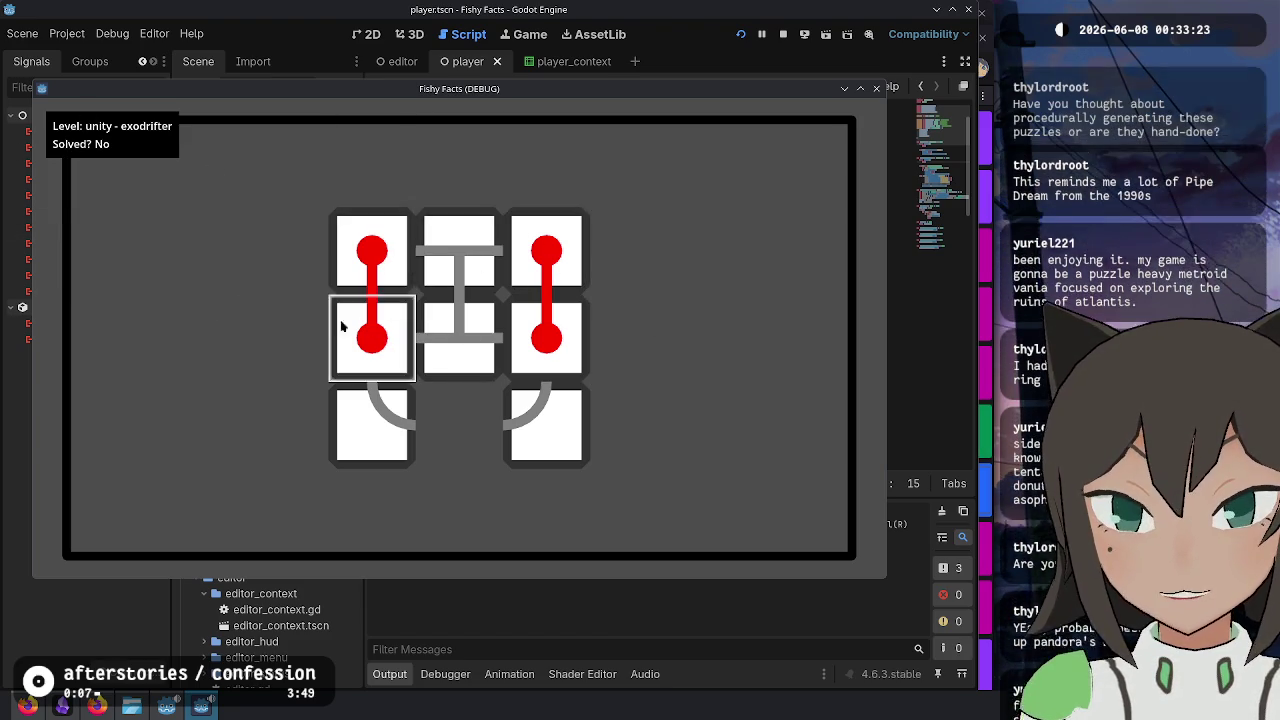
mouse_move(372, 252)
left_mouse_down()
mouse_move(372, 330)
mouse_move(594, 349)
mouse_move(559, 335)
mouse_move(553, 279)
left_mouse_up()
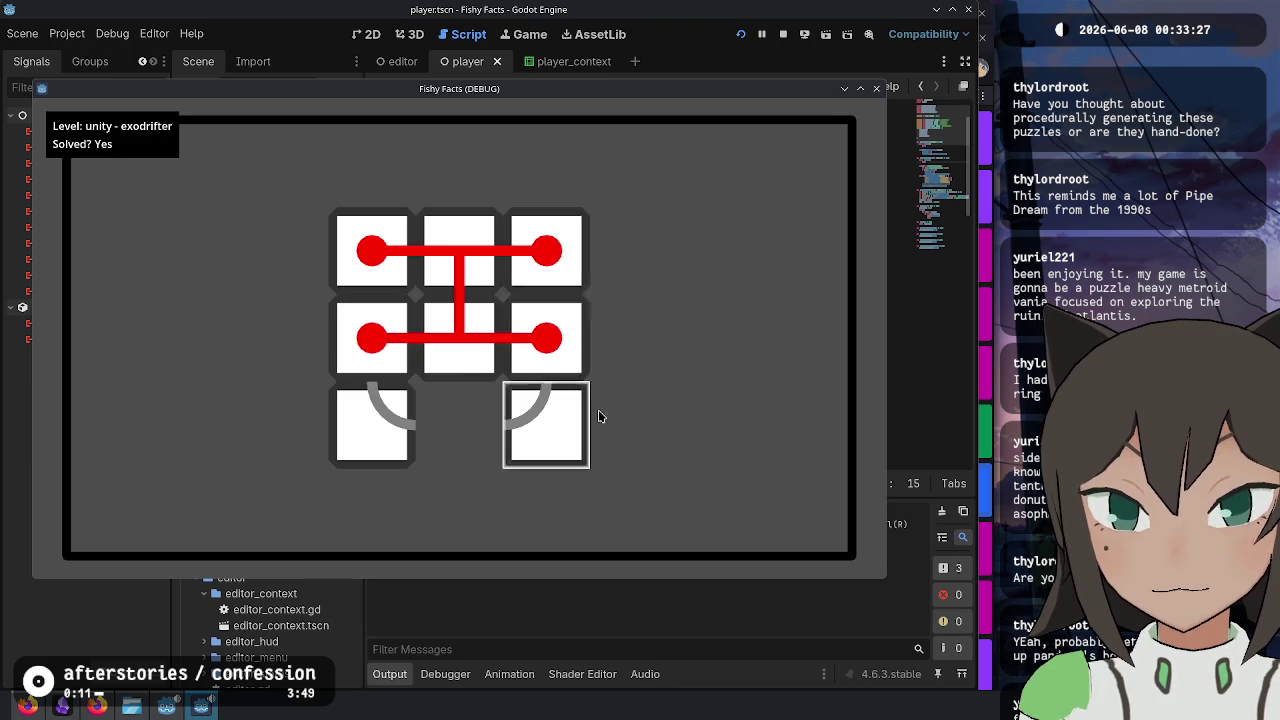
- Solve mixup by moving the cyan tiles and joining the cyan path
mouse_move(465, 335)
left_mouse_down()
mouse_move(671, 333)
mouse_move(452, 422)
left_mouse_up()
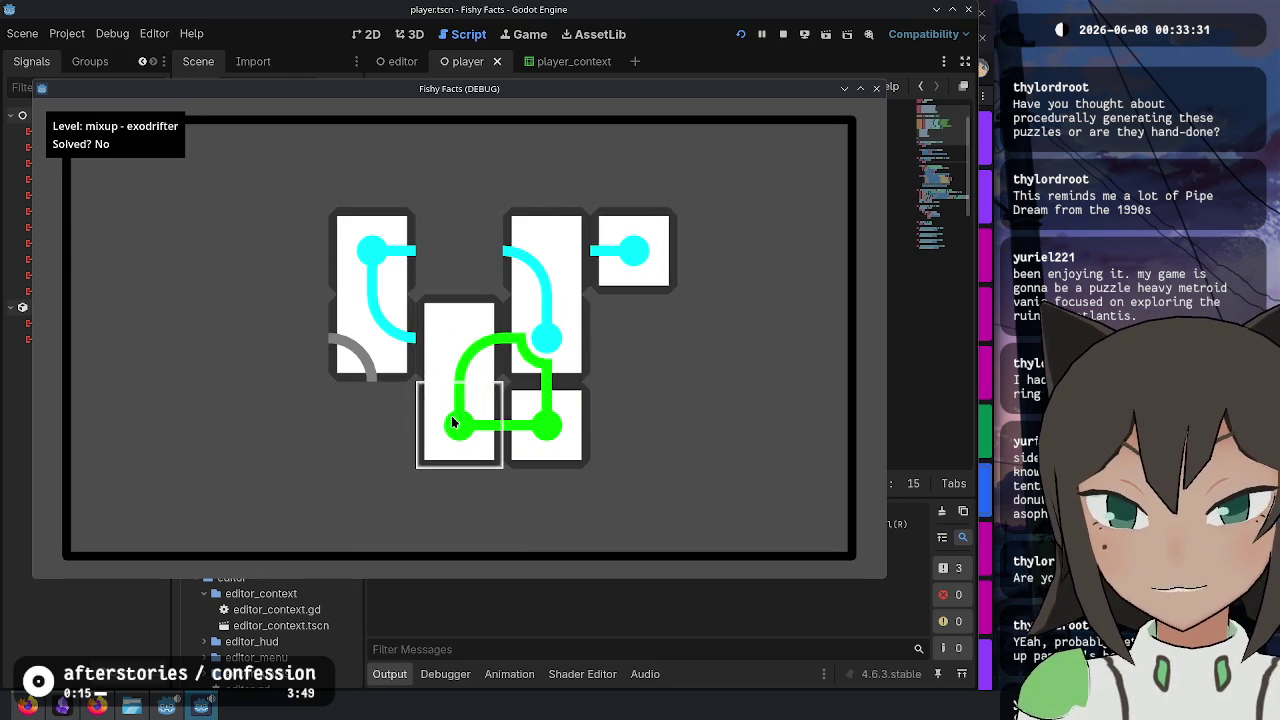
mouse_move(398, 290)
left_mouse_down()
mouse_move(360, 240)
mouse_move(357, 251)
mouse_move(691, 251)
mouse_move(621, 262)
mouse_move(634, 249)
left_mouse_up()
mouse_move(455, 248)
left_mouse_down()
mouse_move(394, 189)
mouse_move(371, 205)
mouse_move(458, 261)
left_mouse_up()
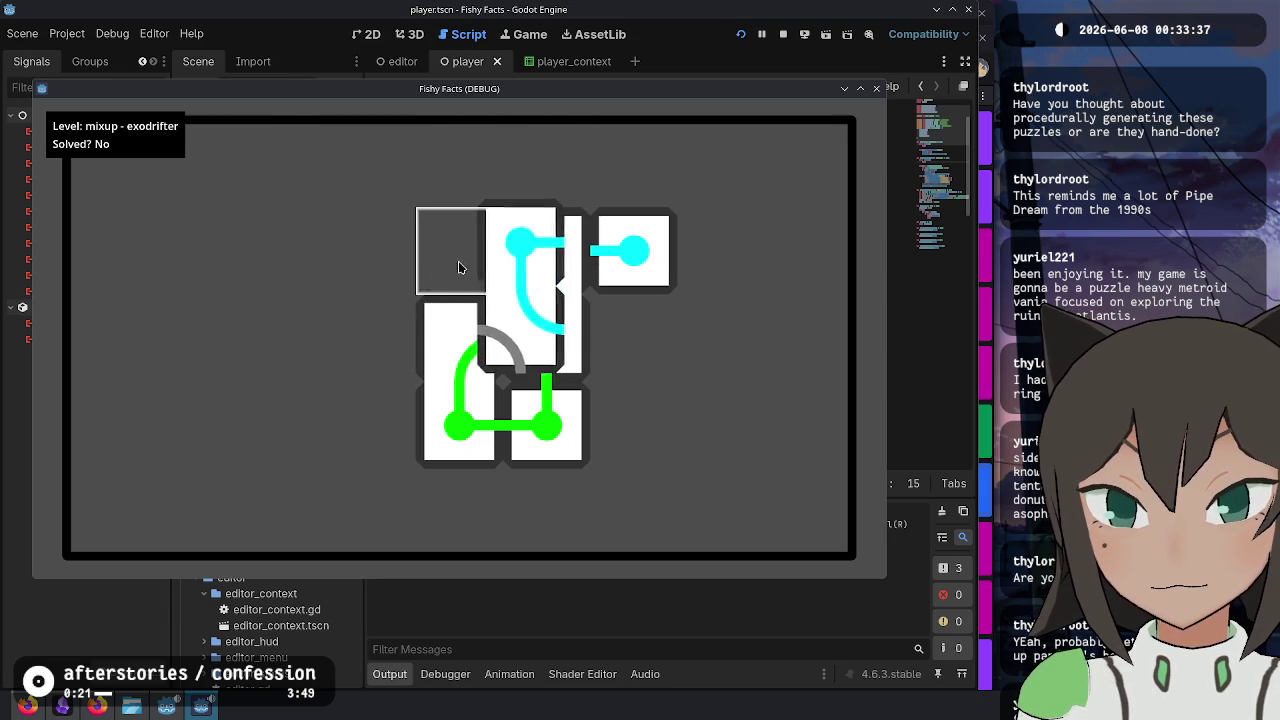
left_click_drag(623, 255, 640, 290)
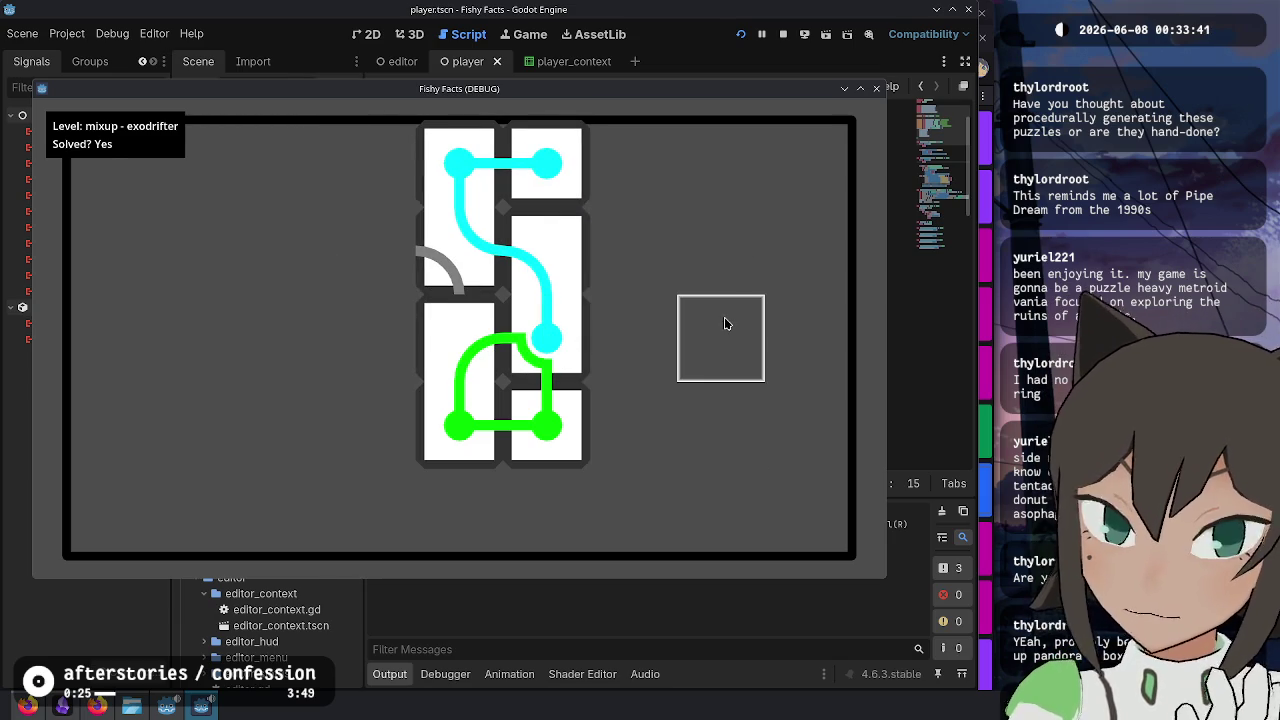
- Rearrange the mixup tiles to close both green and cyan loops, then raise the Godot editor
left_click_drag(467, 216, 472, 254)
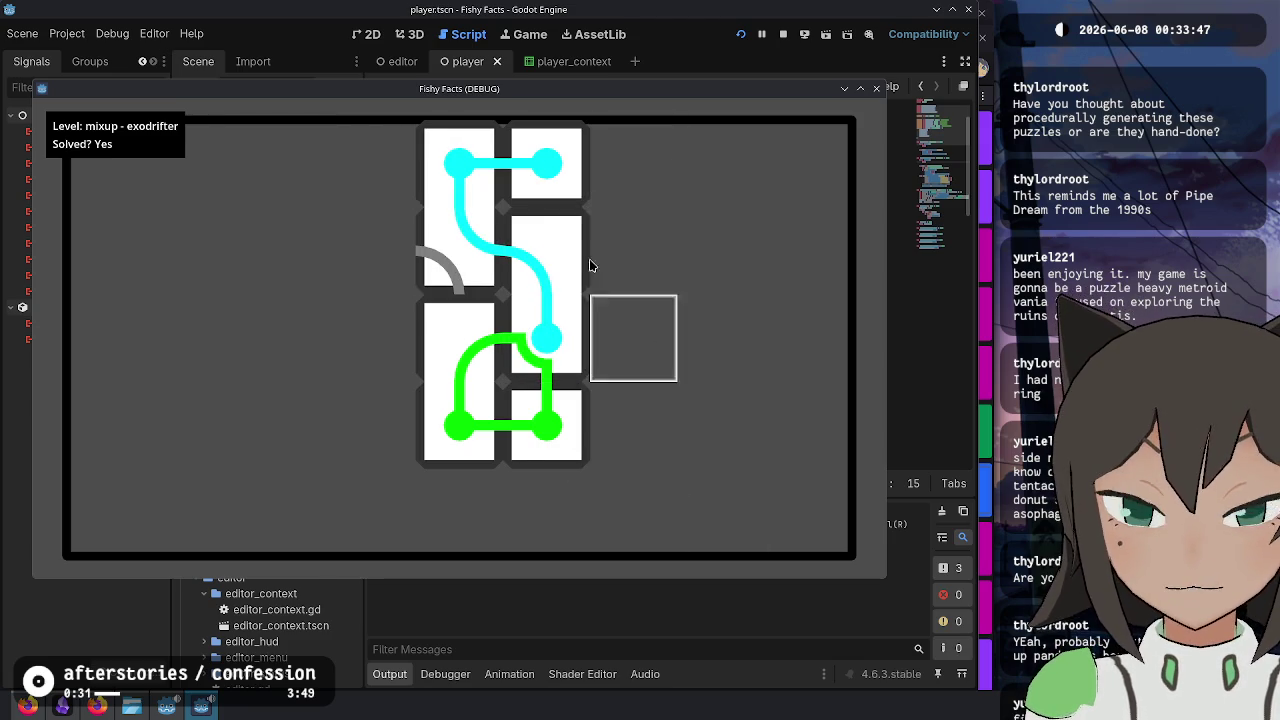
mouse_move(476, 247)
left_mouse_down()
mouse_move(356, 262)
mouse_move(371, 323)
left_mouse_up()
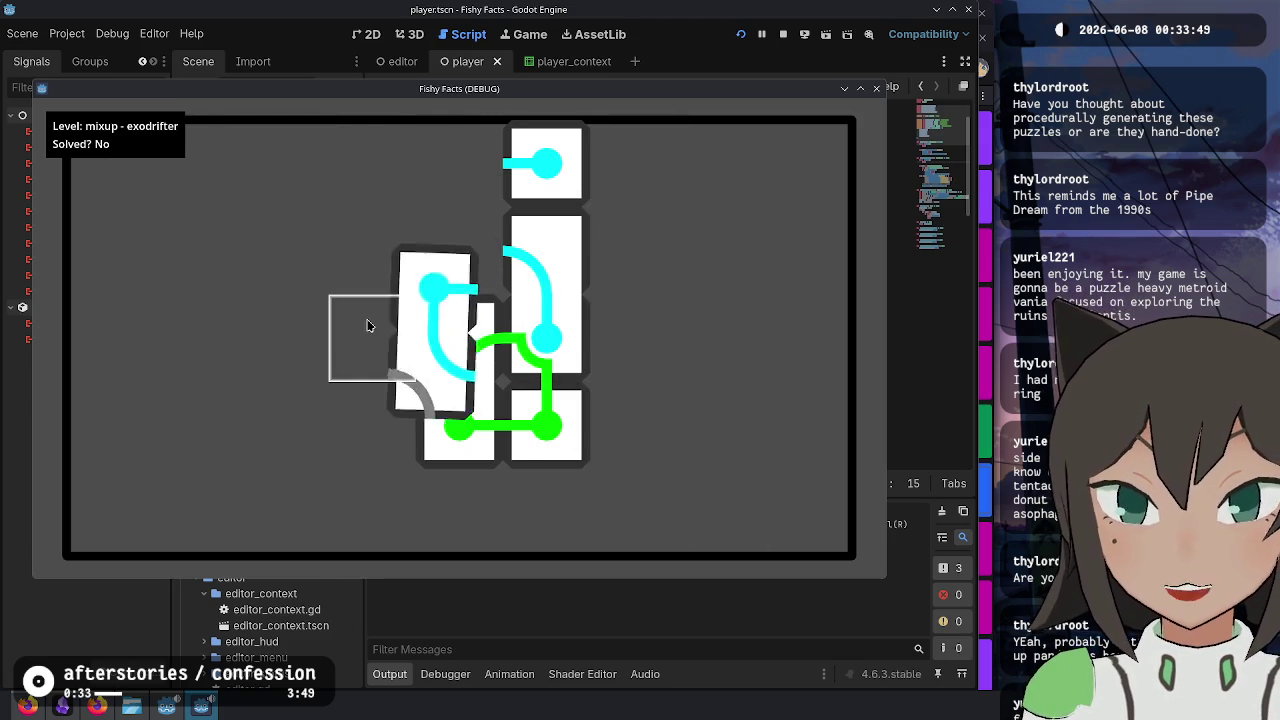
mouse_move(513, 175)
left_mouse_down()
mouse_move(455, 345)
mouse_move(370, 420)
mouse_move(387, 231)
mouse_move(437, 231)
mouse_move(452, 385)
mouse_move(474, 369)
mouse_move(481, 480)
mouse_move(386, 422)
left_mouse_up()
mouse_move(528, 470)
left_mouse_down()
mouse_move(460, 340)
mouse_move(470, 350)
mouse_move(522, 330)
mouse_move(535, 338)
mouse_move(539, 409)
mouse_move(630, 430)
mouse_move(560, 340)
mouse_move(620, 420)
mouse_move(594, 260)
mouse_move(541, 416)
mouse_move(714, 423)
mouse_move(528, 327)
mouse_move(465, 260)
mouse_move(650, 252)
mouse_move(357, 180)
mouse_move(681, 239)
mouse_move(649, 248)
mouse_move(645, 392)
left_mouse_up()
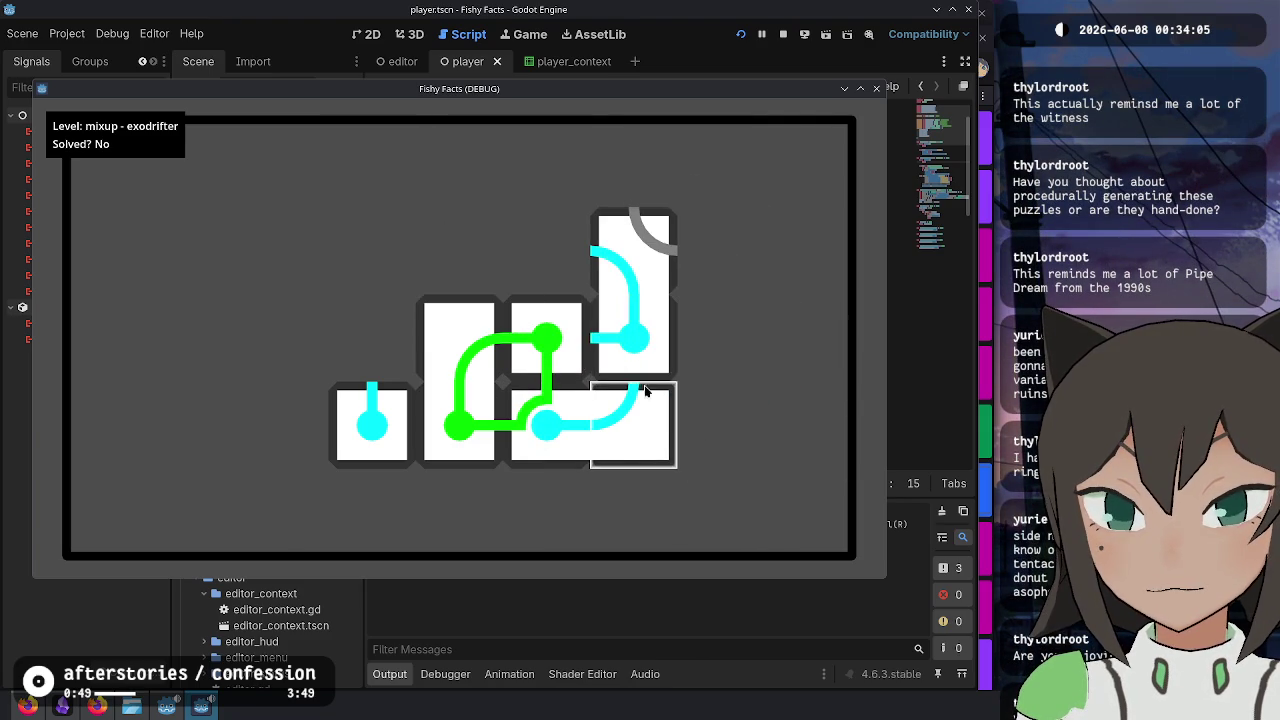
mouse_move(643, 344)
left_mouse_down()
mouse_move(550, 516)
mouse_move(557, 447)
left_mouse_up()
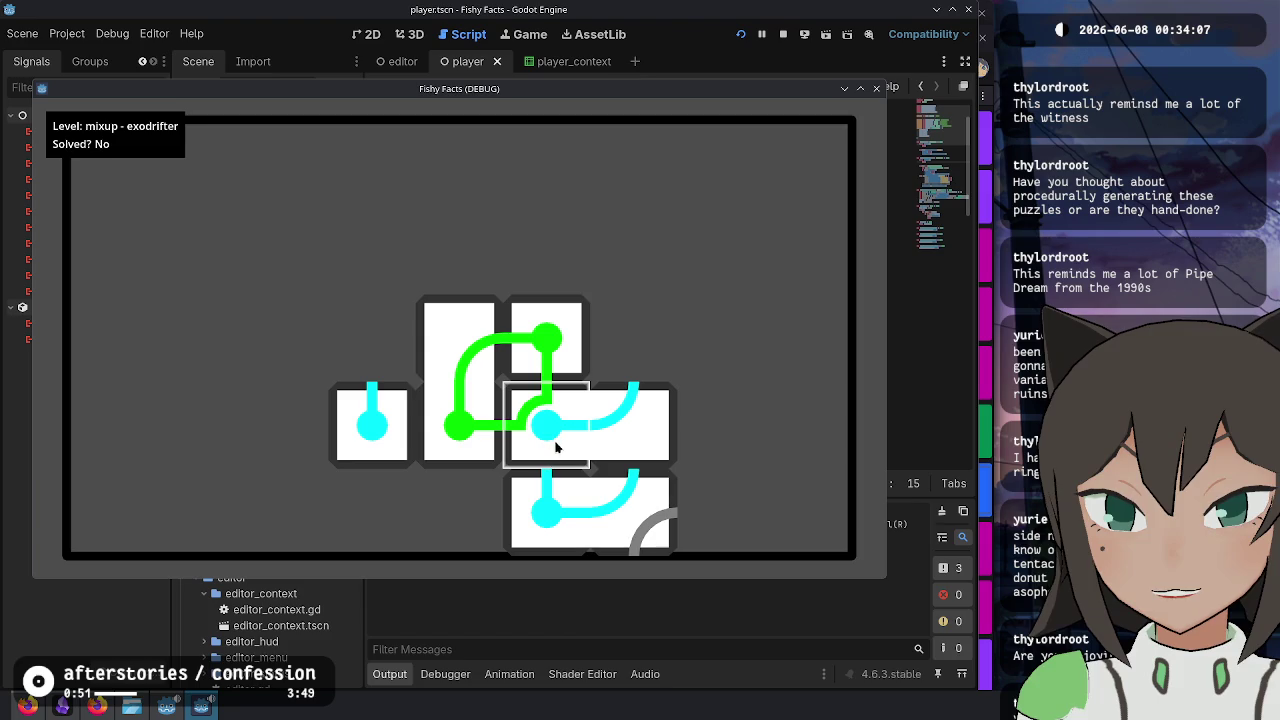
mouse_move(532, 346)
left_mouse_down()
mouse_move(545, 255)
mouse_move(397, 217)
mouse_move(545, 240)
mouse_move(543, 363)
mouse_move(365, 335)
mouse_move(441, 320)
mouse_move(509, 389)
left_mouse_up()
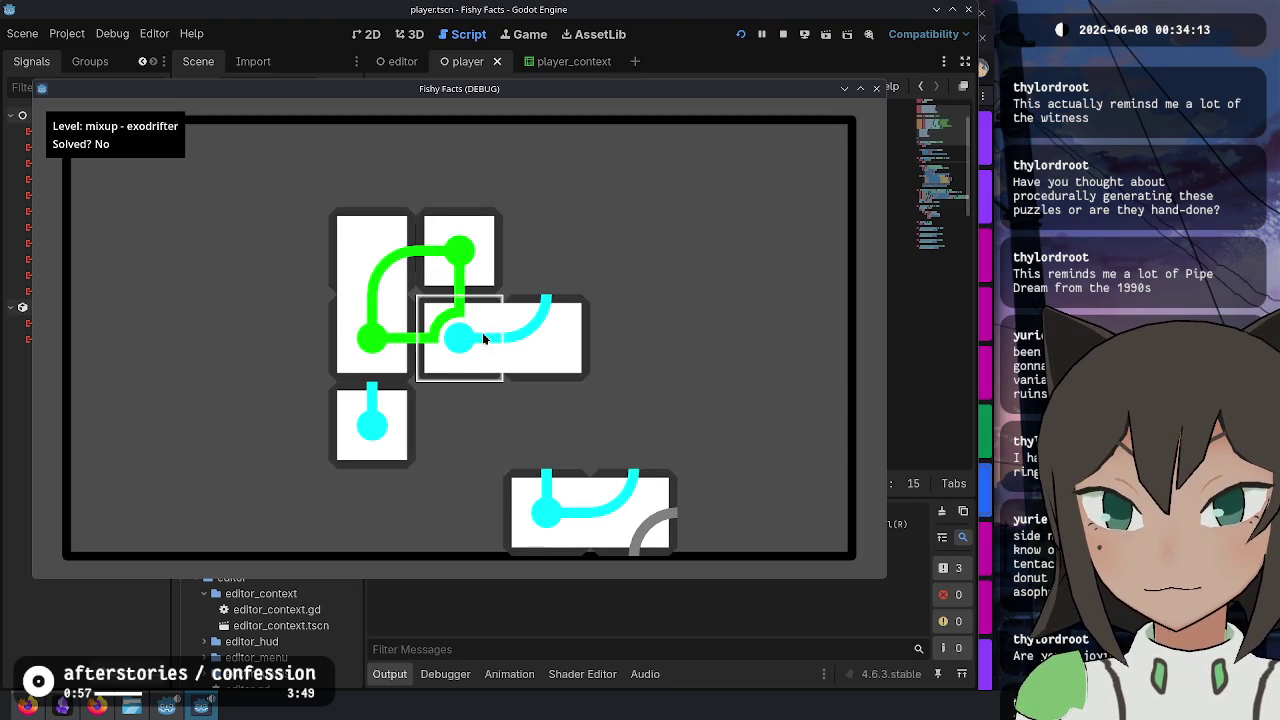
mouse_move(634, 423)
left_mouse_down()
mouse_move(561, 245)
mouse_move(617, 269)
mouse_move(634, 295)
mouse_move(564, 412)
mouse_move(480, 418)
mouse_move(497, 408)
mouse_move(499, 421)
mouse_move(499, 283)
left_mouse_up()
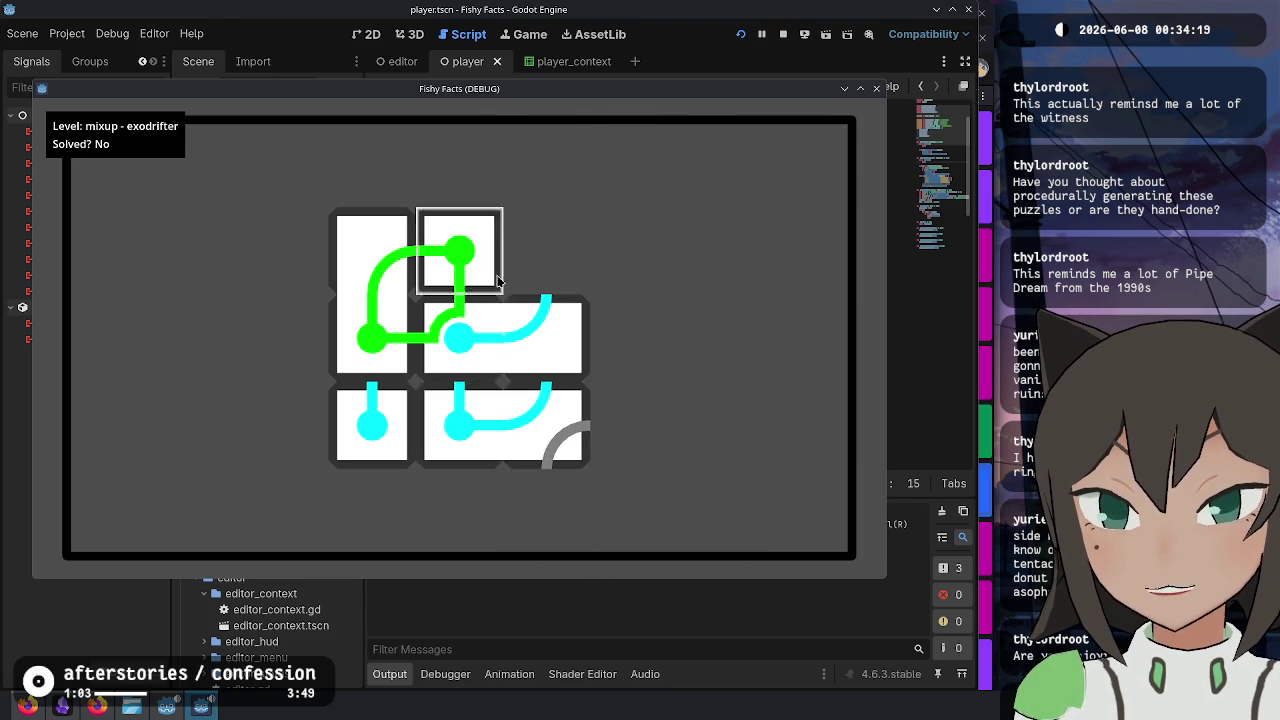
mouse_move(468, 386)
left_mouse_down()
mouse_move(551, 326)
mouse_move(543, 428)
mouse_move(457, 423)
mouse_move(460, 355)
mouse_move(507, 391)
mouse_move(625, 330)
mouse_move(453, 343)
mouse_move(598, 358)
mouse_move(434, 443)
mouse_move(671, 351)
left_mouse_up()
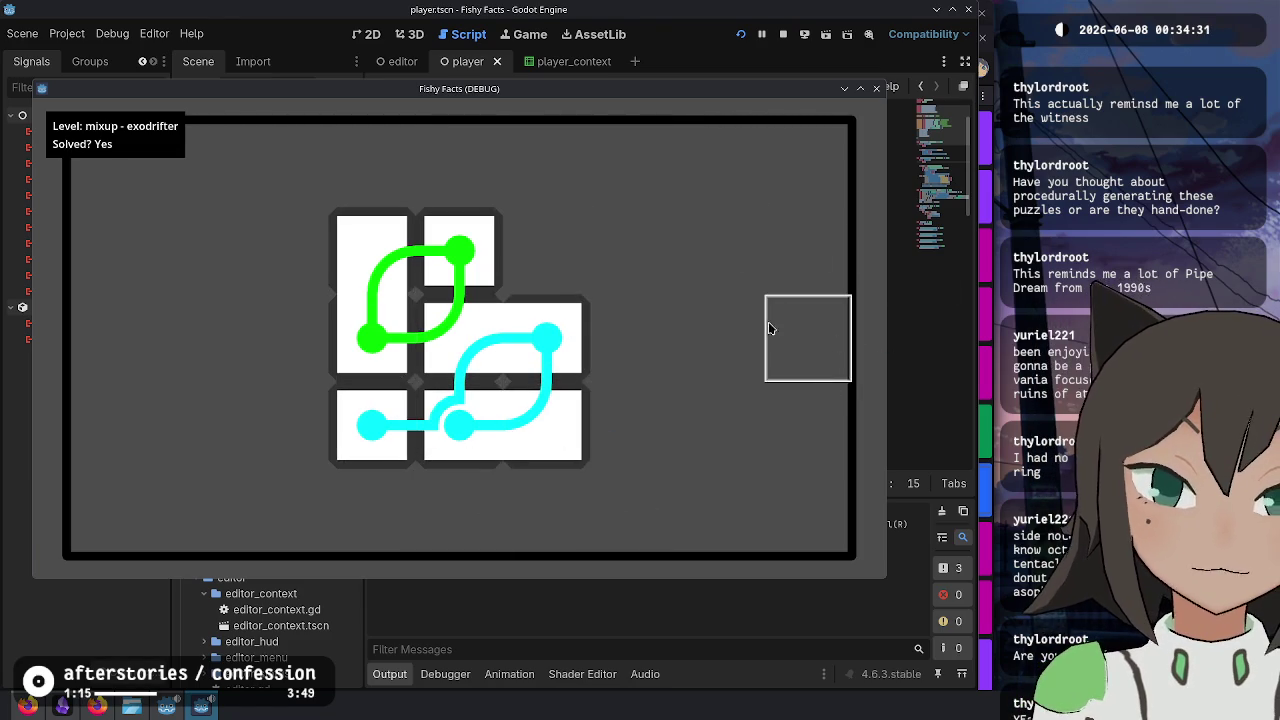
left_click(962, 432)
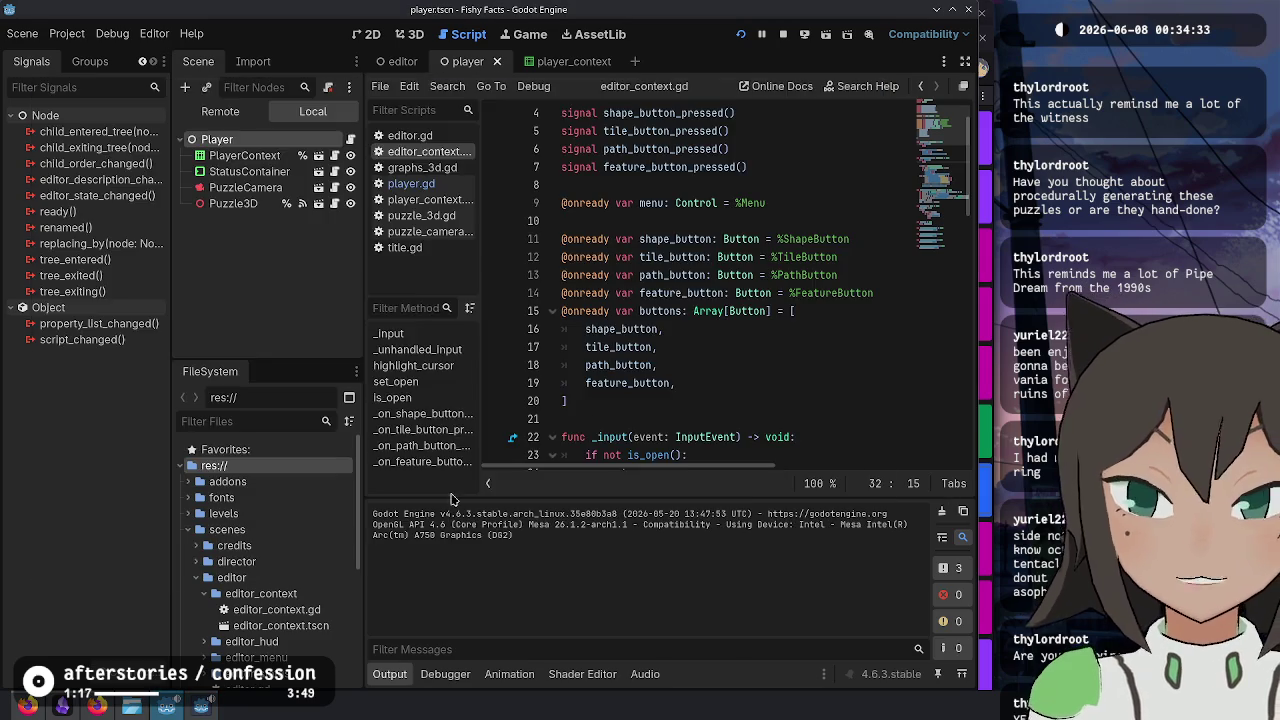
- Bring the Fishy Facts game window back in front with Alt+Tab
key("alt+Tab")
key("alt+Tab")
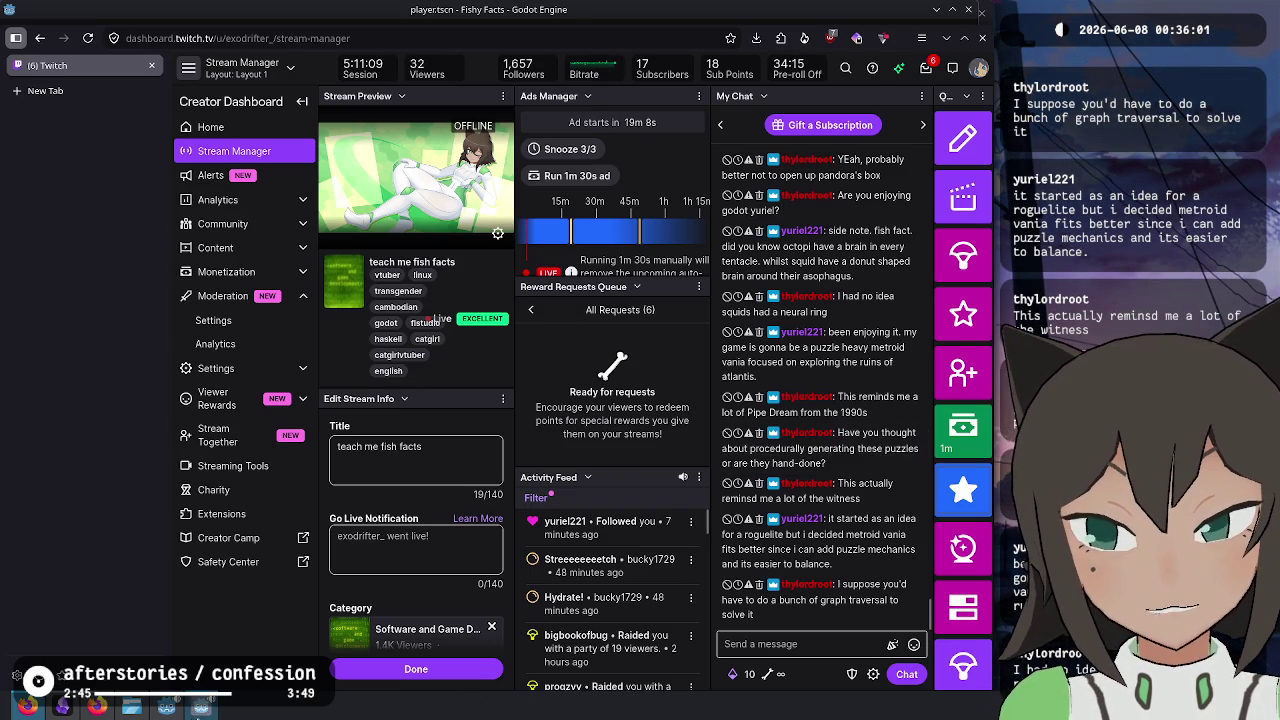
- Focus the game window, back out to the main menu, and exit Fishy Facts
left_click(201, 707)
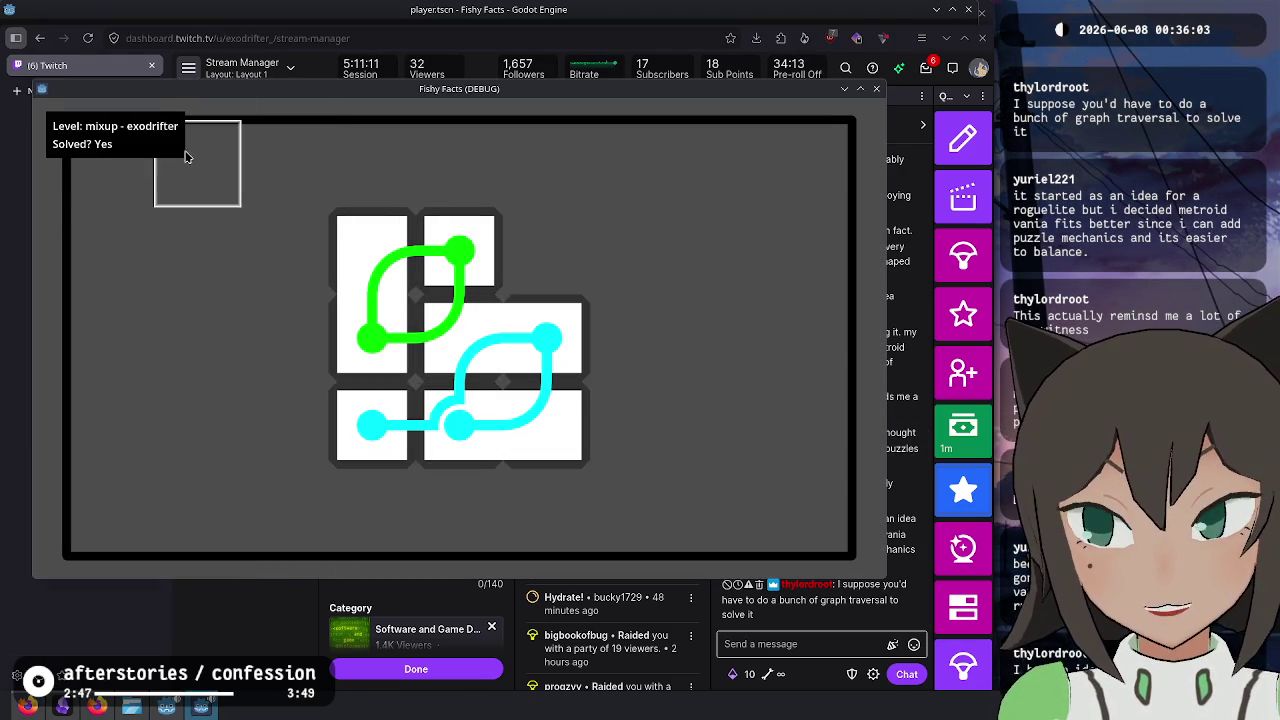
key("Escape")
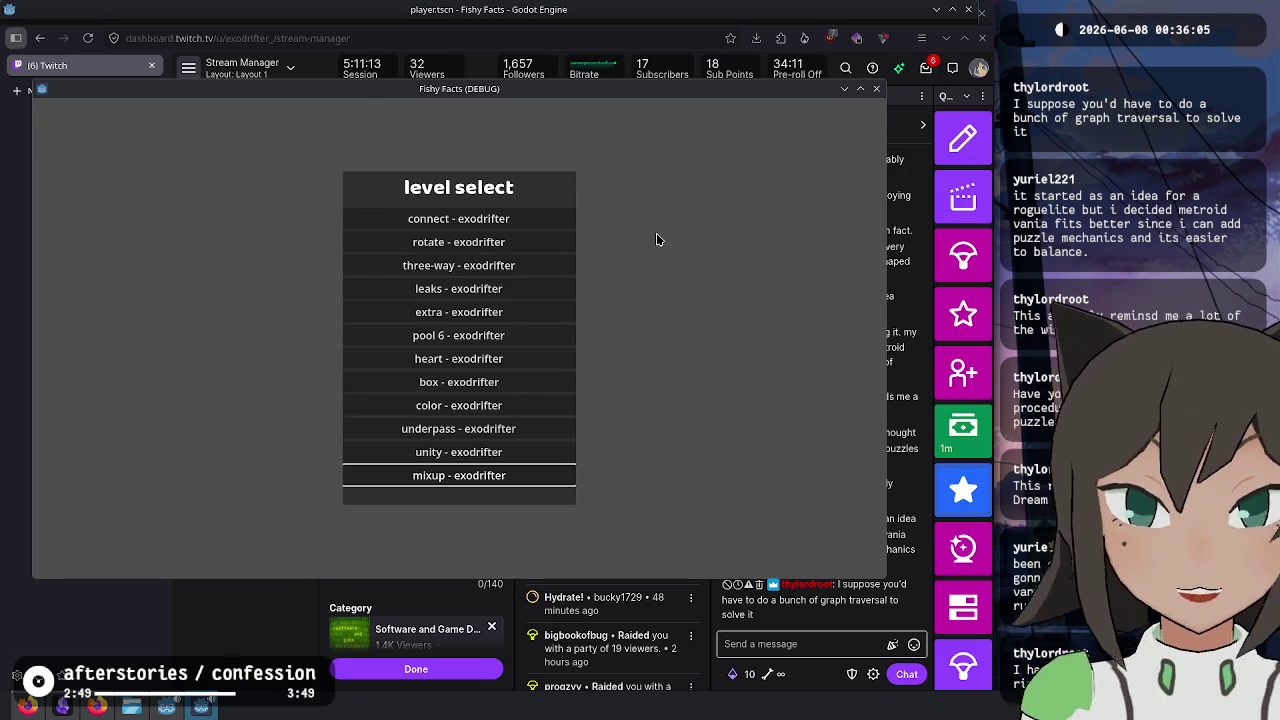
key("Escape")
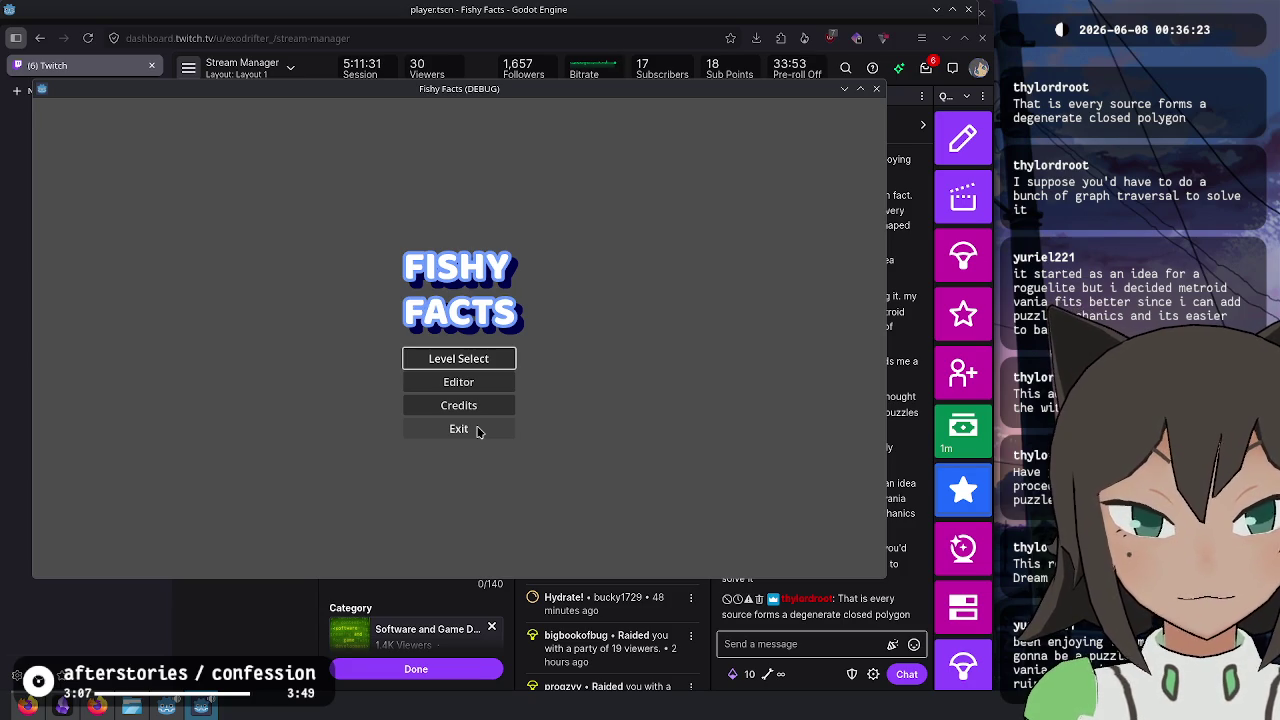
left_click(451, 429)
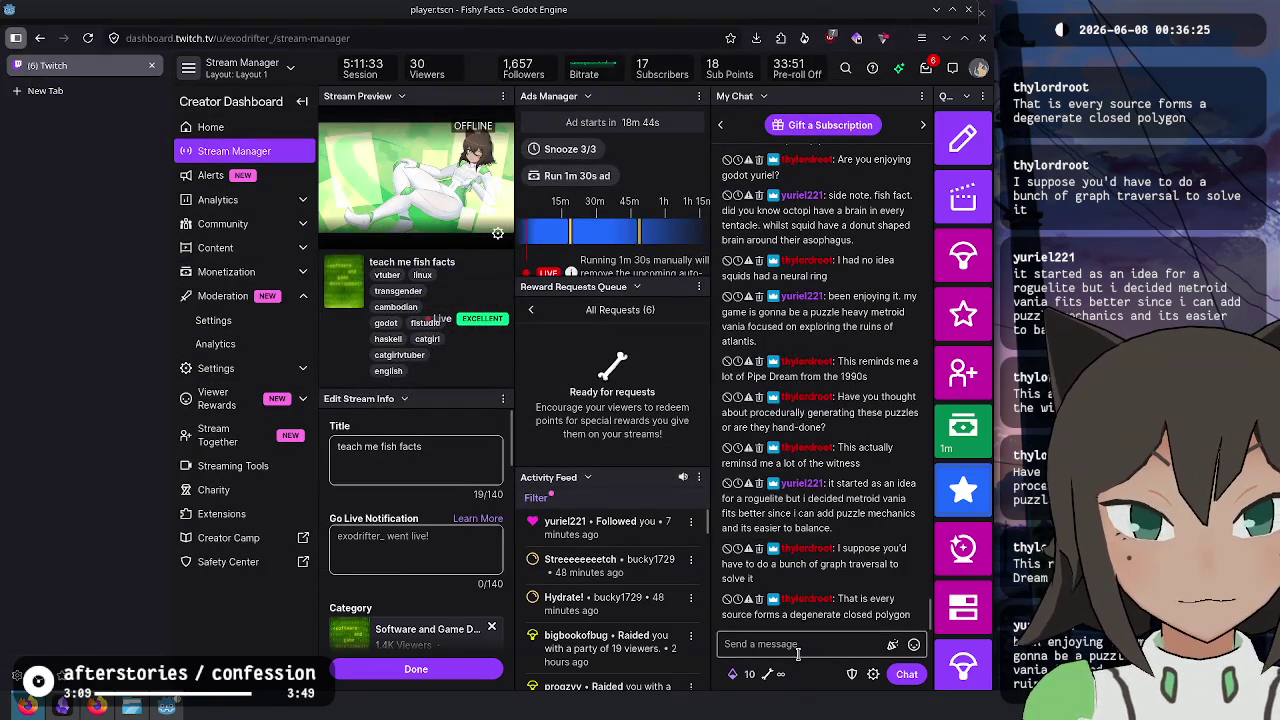
- Post '!discord' in the stream chat, then switch to Godot and back to the dashboard
left_click(798, 646)
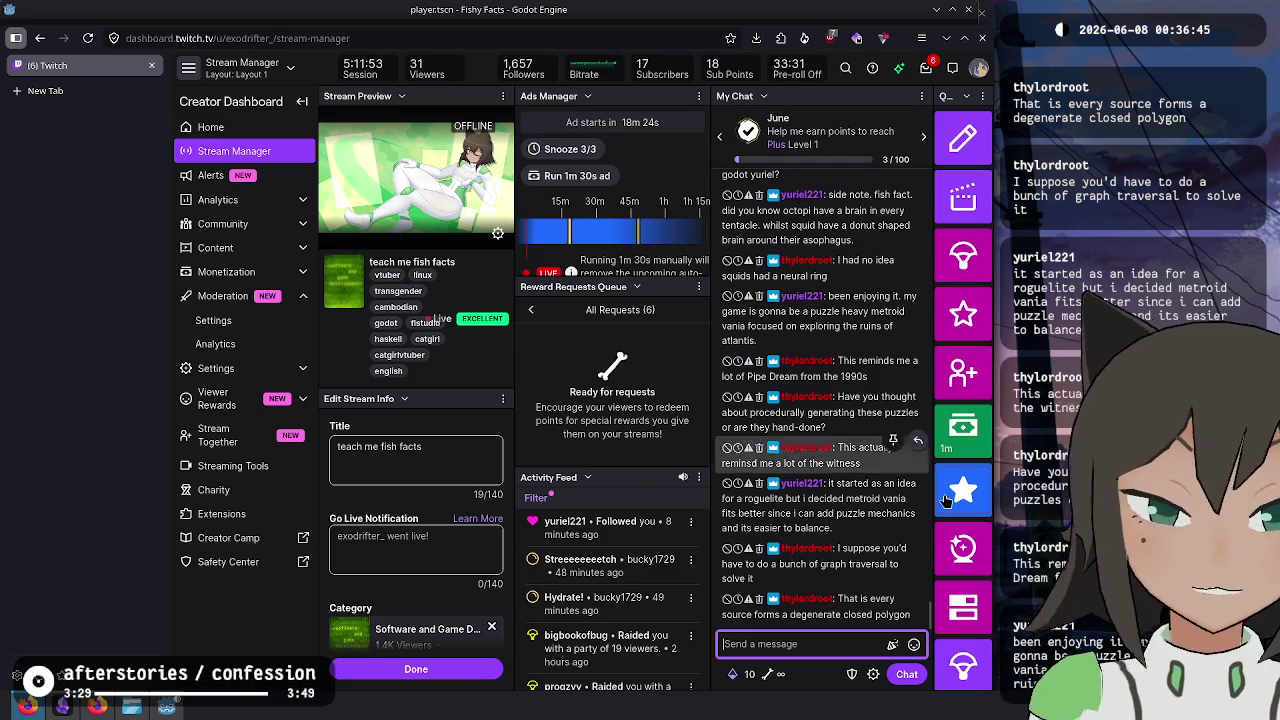
type("!")
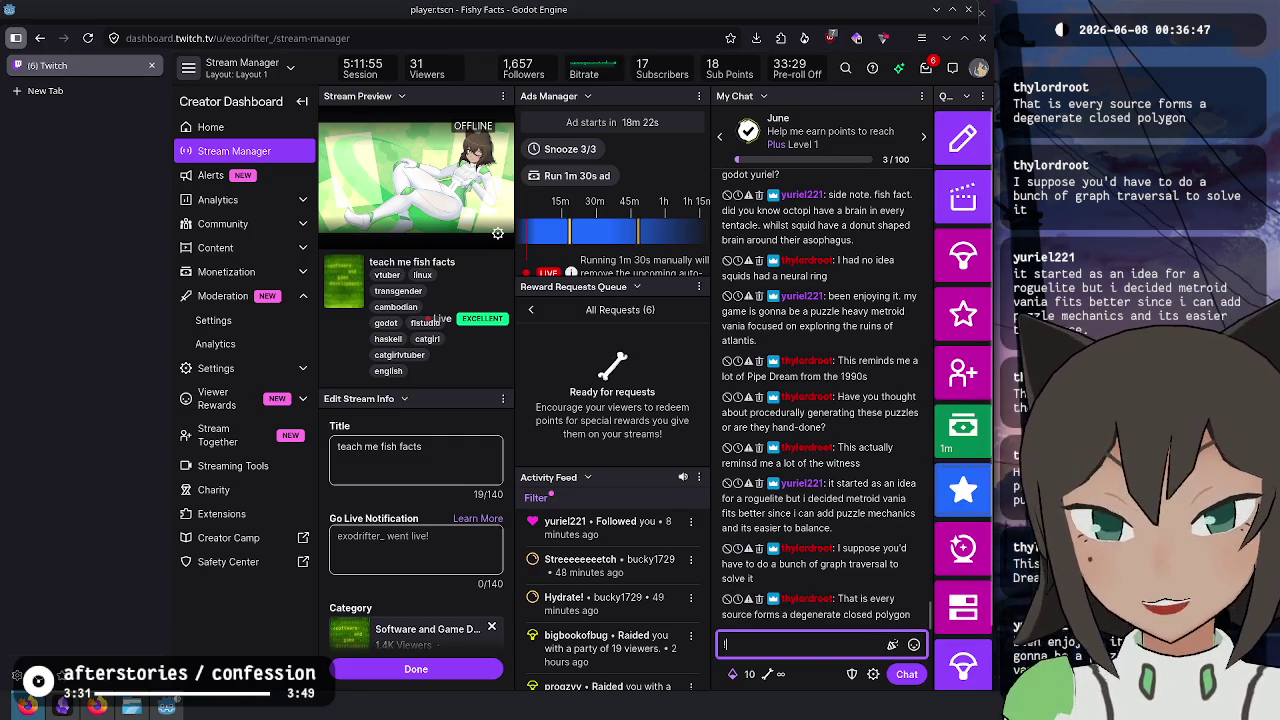
type("discord")
key("Return")
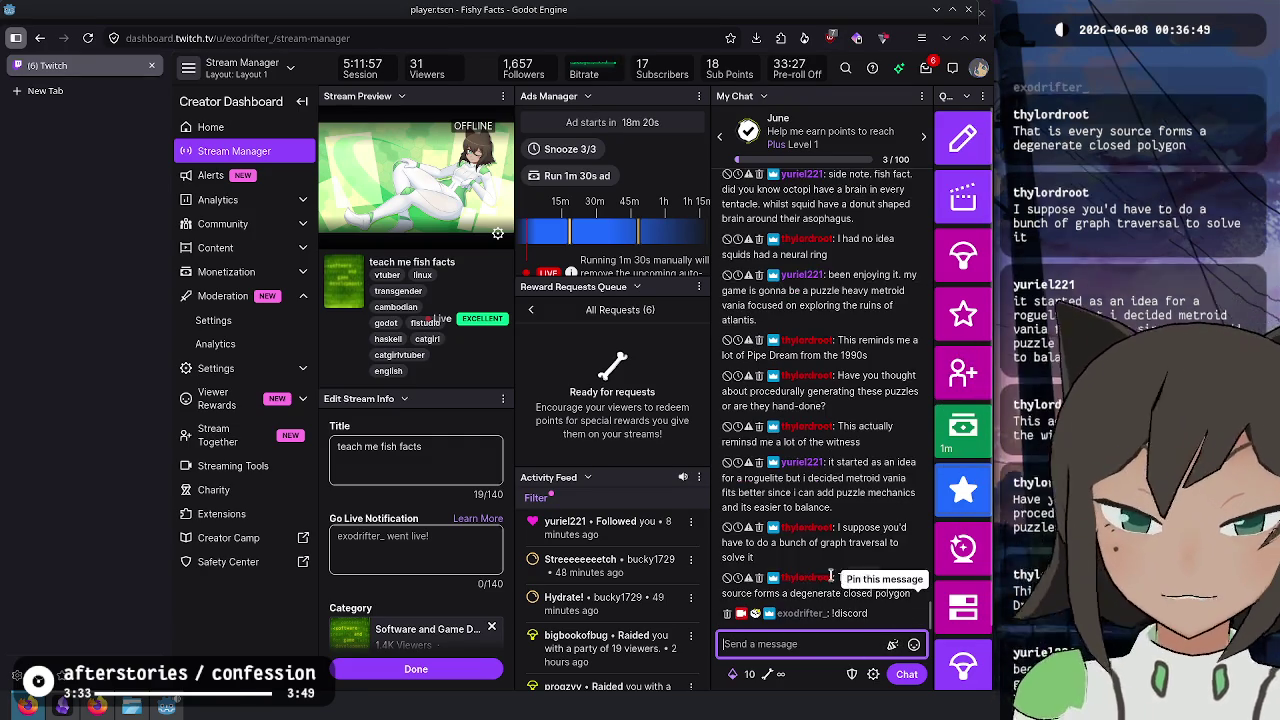
key("alt+Tab")
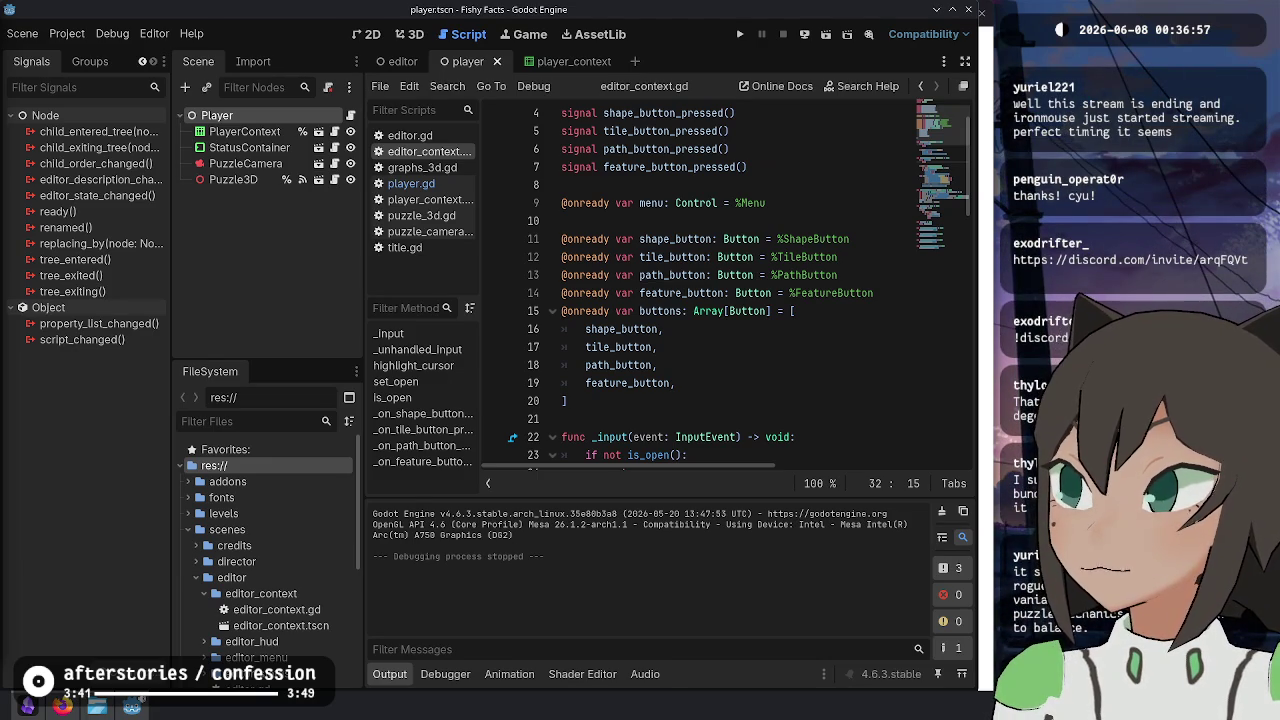
key("alt+Tab")
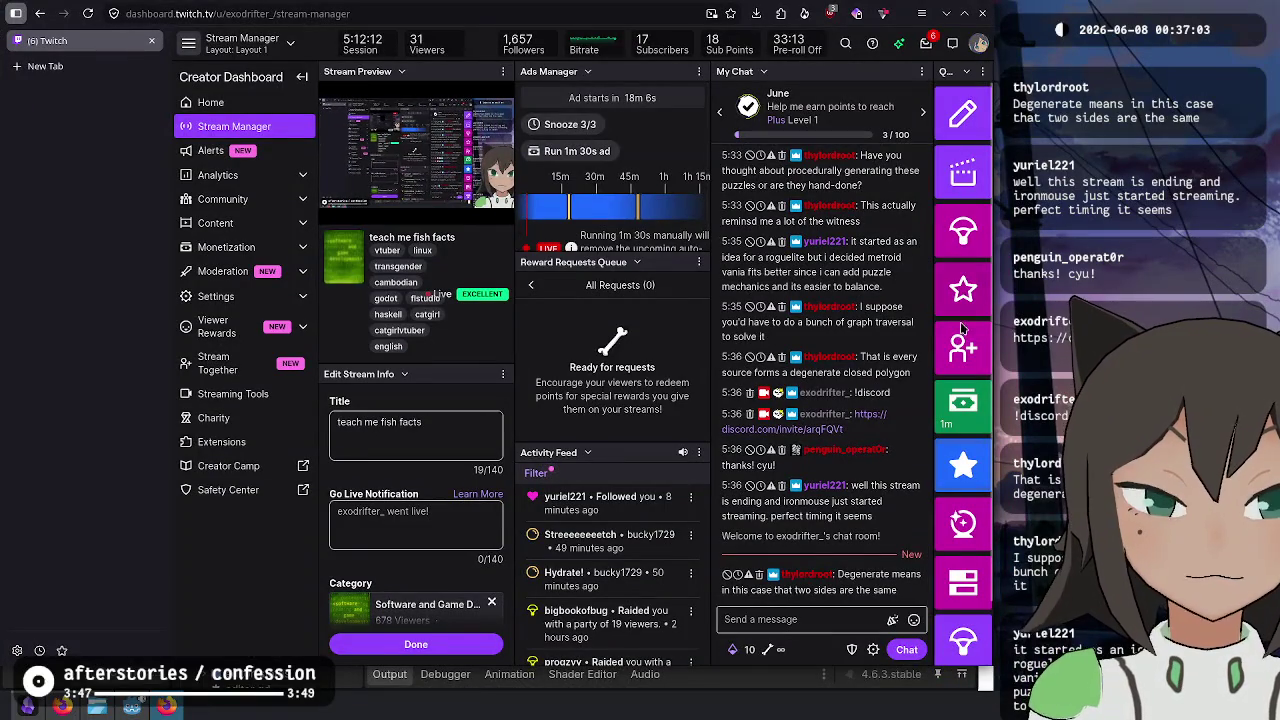
- Open the Raid Channel list filtered to Following, with Similar or Smaller Size turned off
left_click(975, 226)
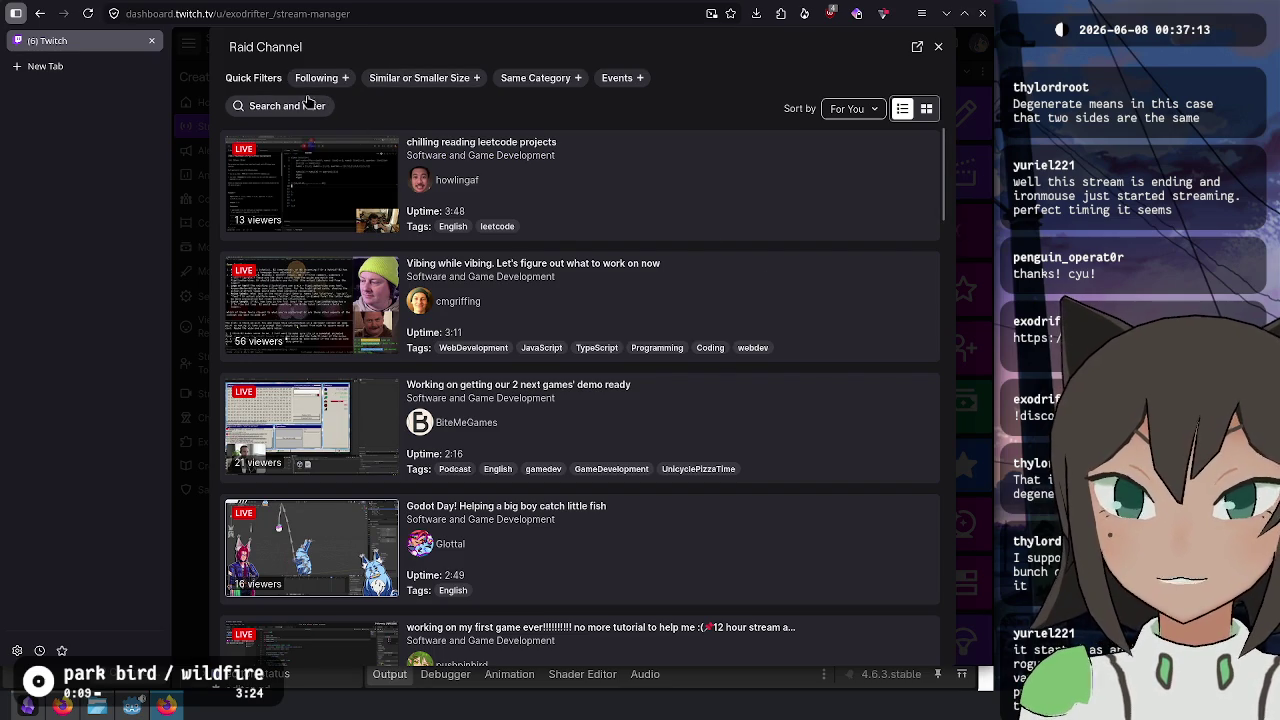
left_click(414, 80)
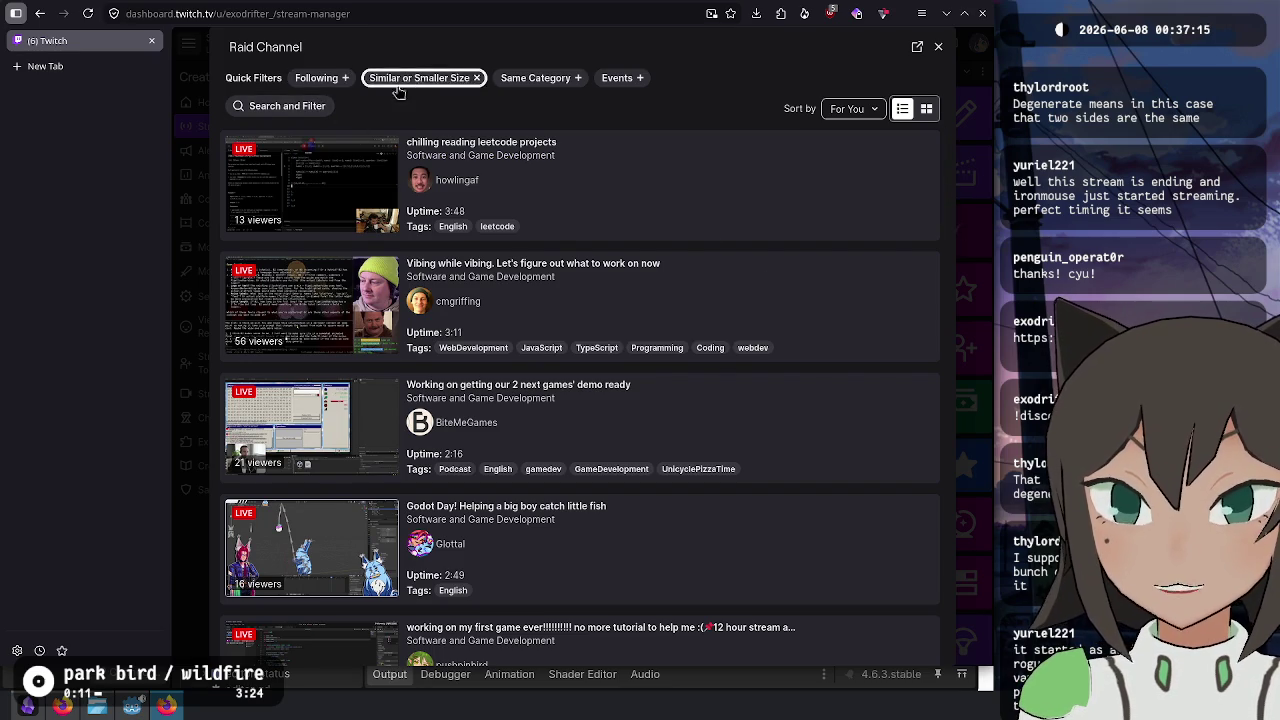
left_click(276, 106)
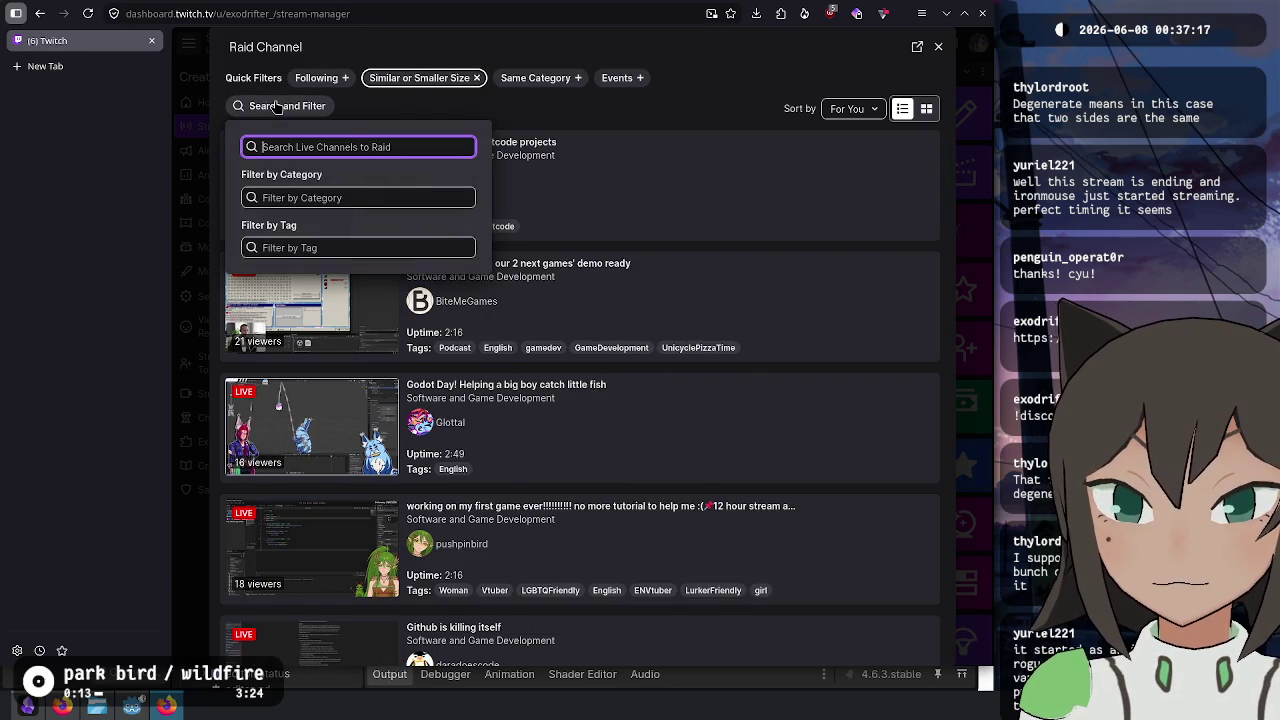
left_click(322, 78)
double_click(408, 78)
left_click(414, 80)
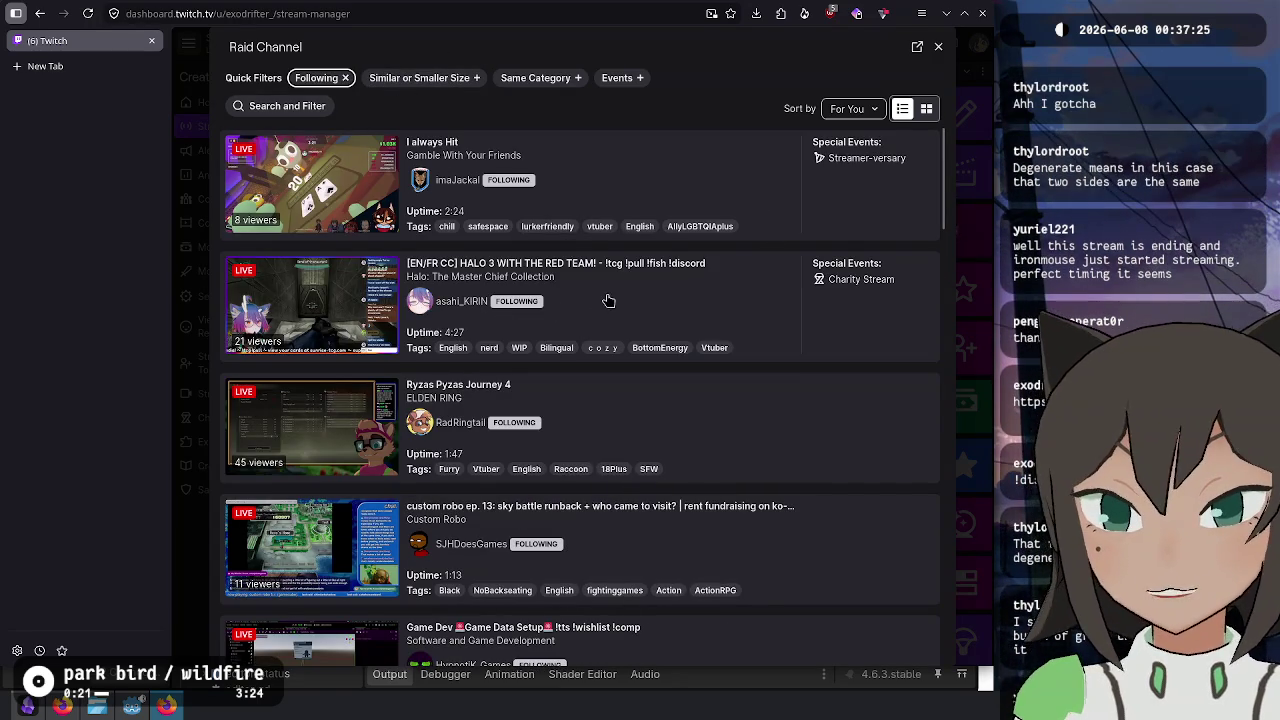
- Scroll through the followed live channels and select the CAT and MAID vs. Aliens stream
scroll(605, 304, "down", 3)
scroll(613, 303, "down", 3)
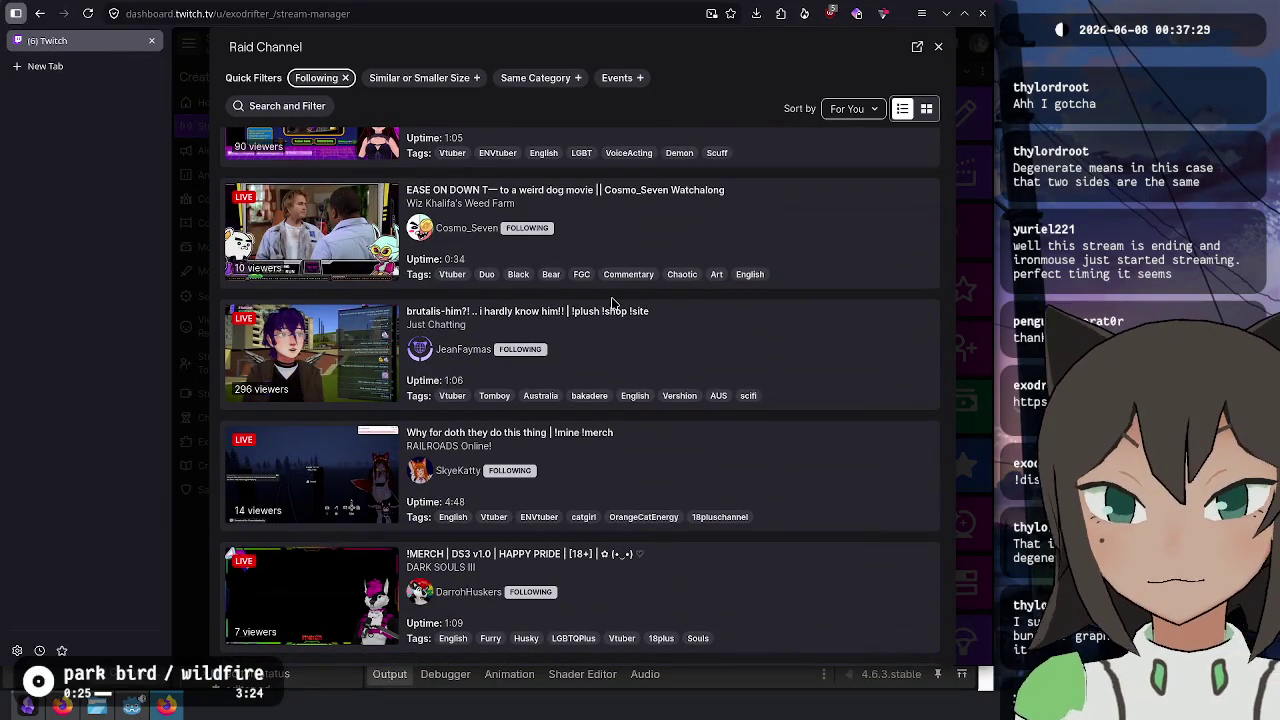
scroll(613, 303, "down", 4)
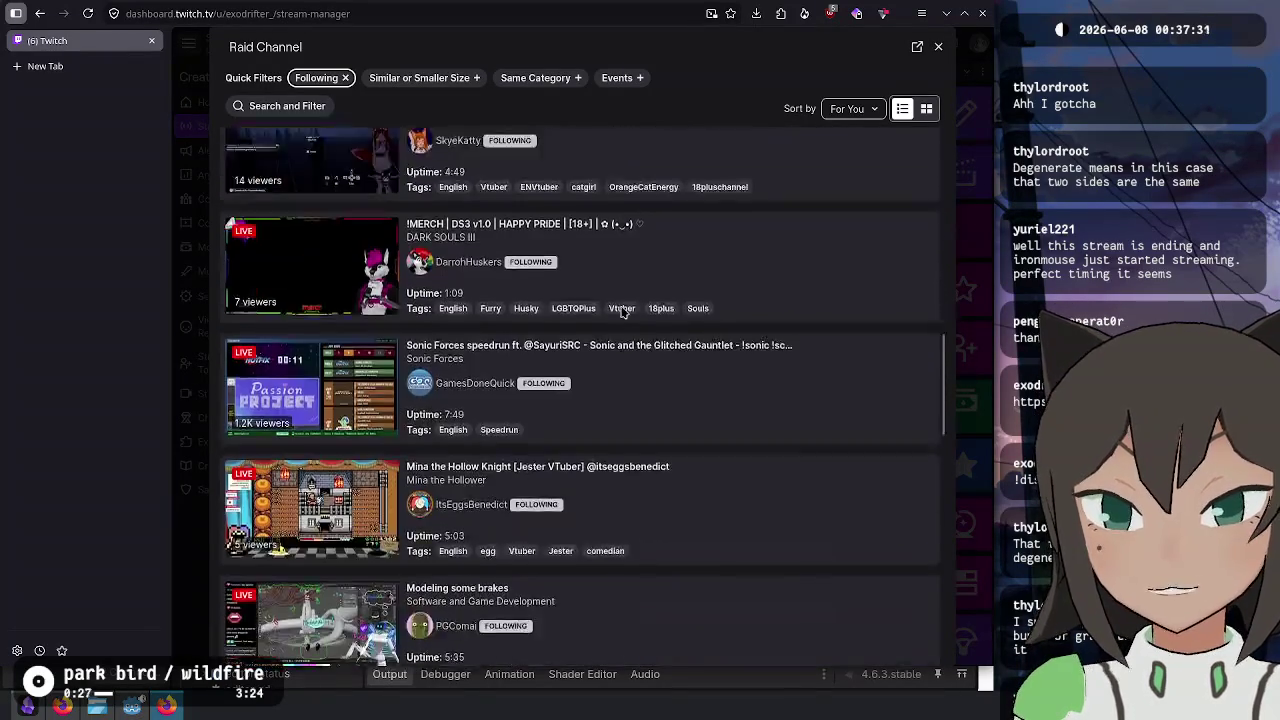
scroll(622, 312, "down", 2)
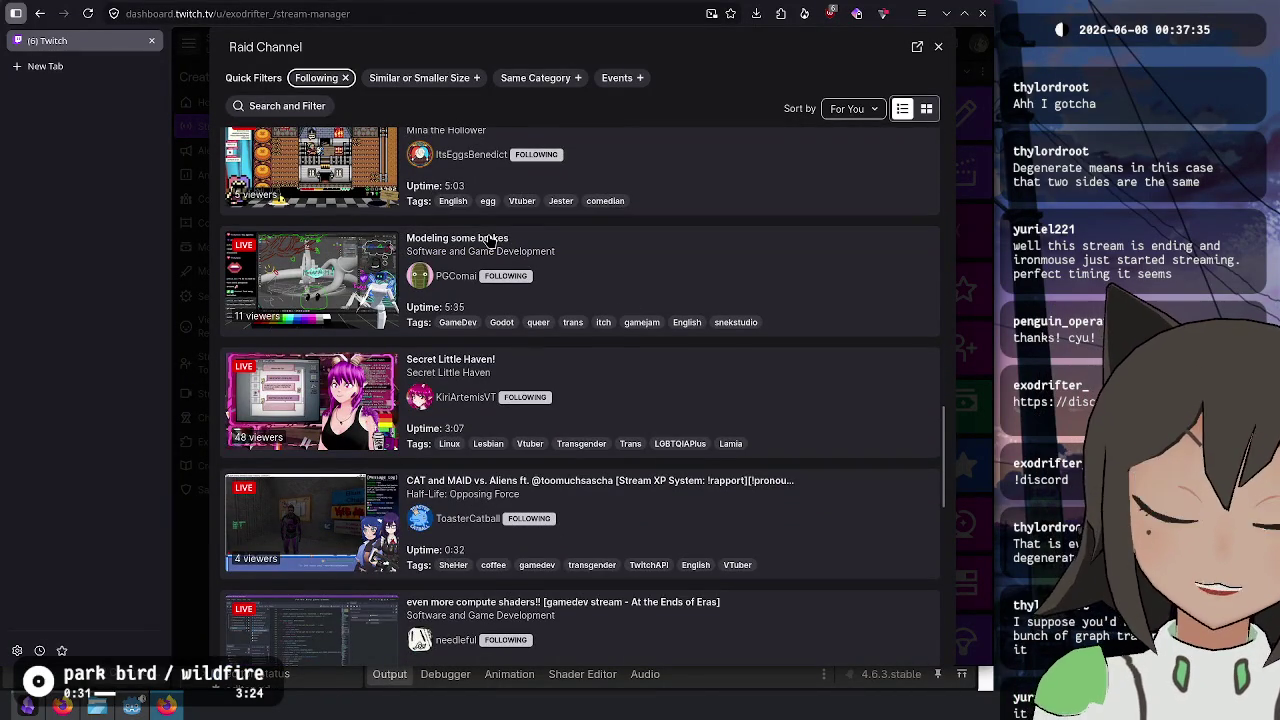
scroll(685, 275, "down", 4)
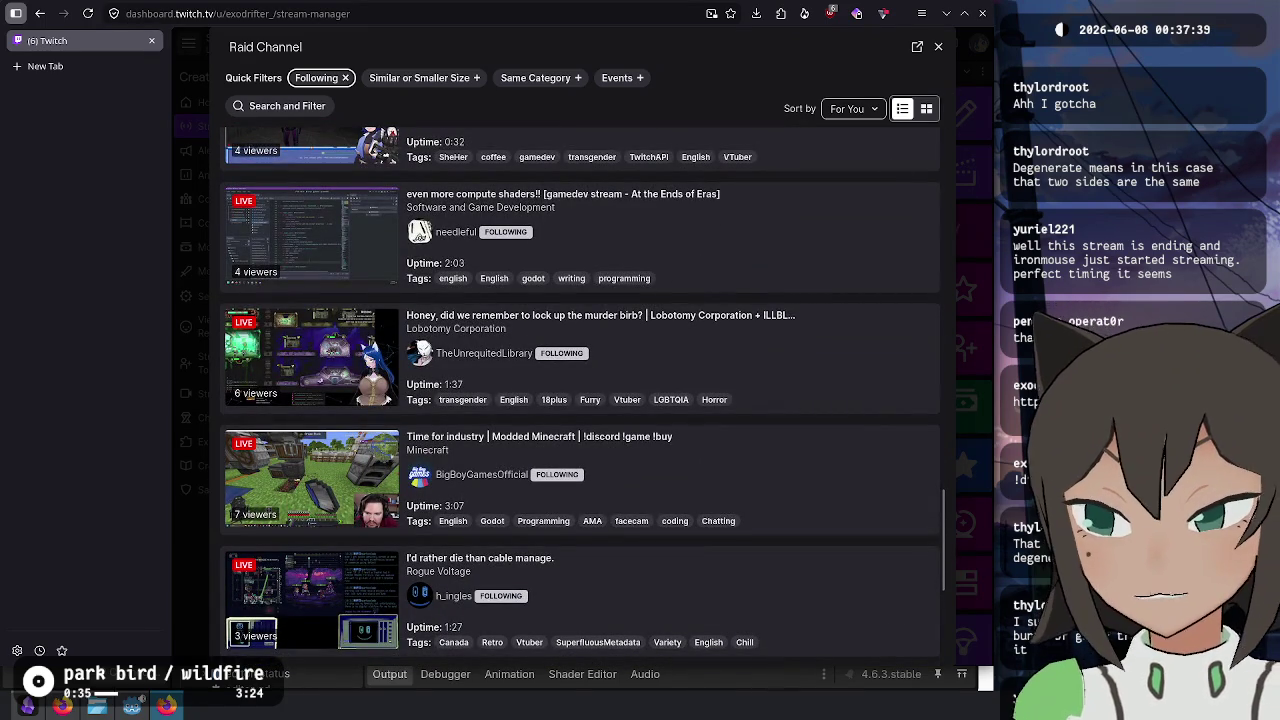
scroll(716, 386, "down", 1)
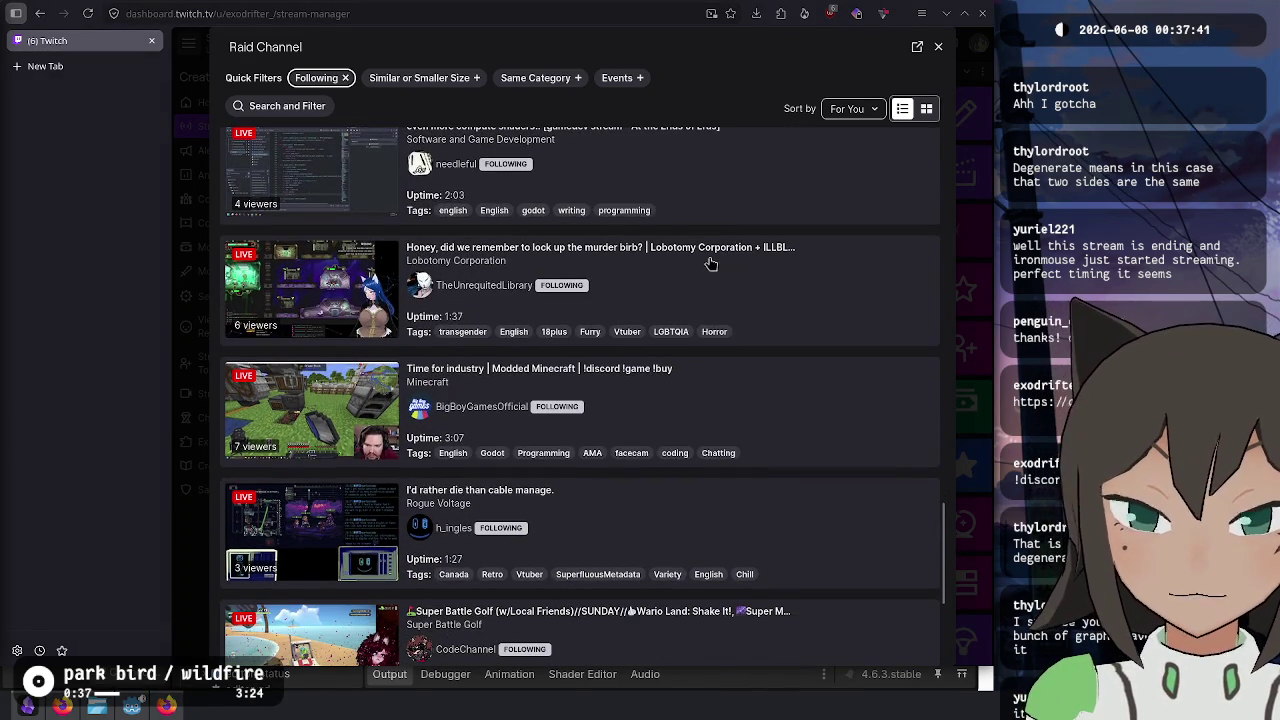
scroll(710, 264, "down", 3)
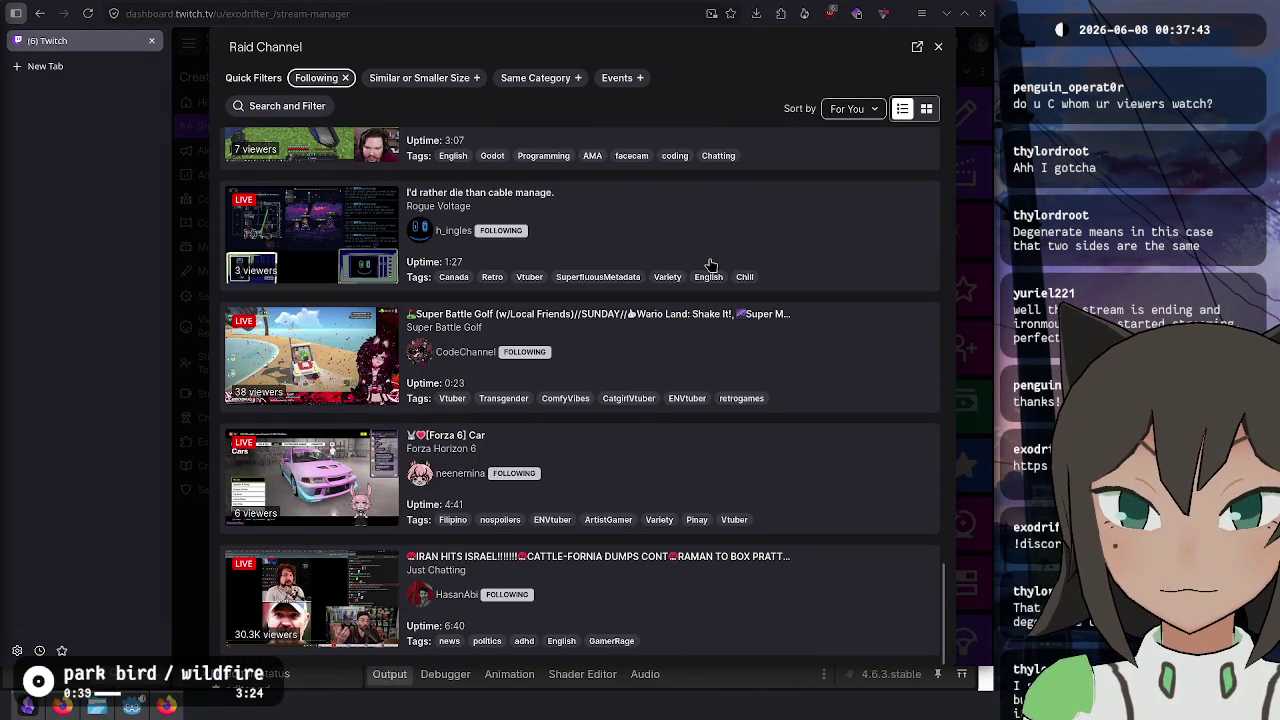
scroll(710, 264, "up", 15)
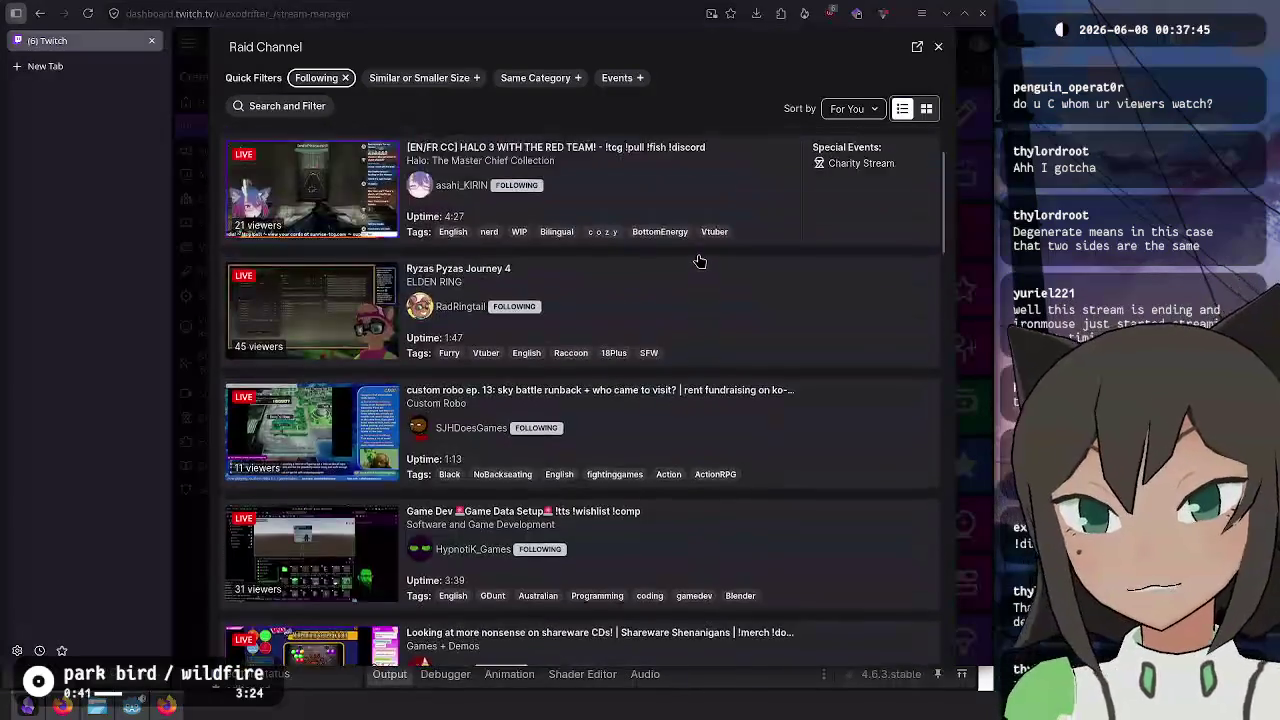
scroll(700, 261, "up", 1)
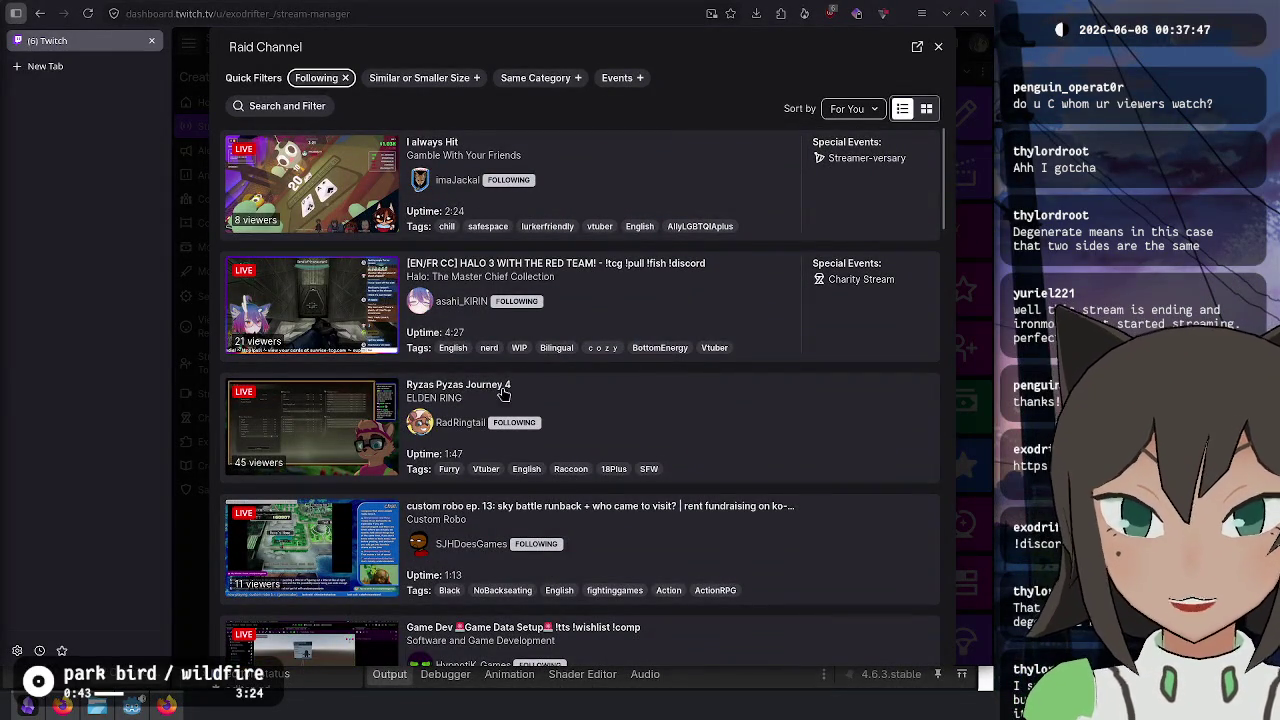
scroll(477, 309, "down", 5)
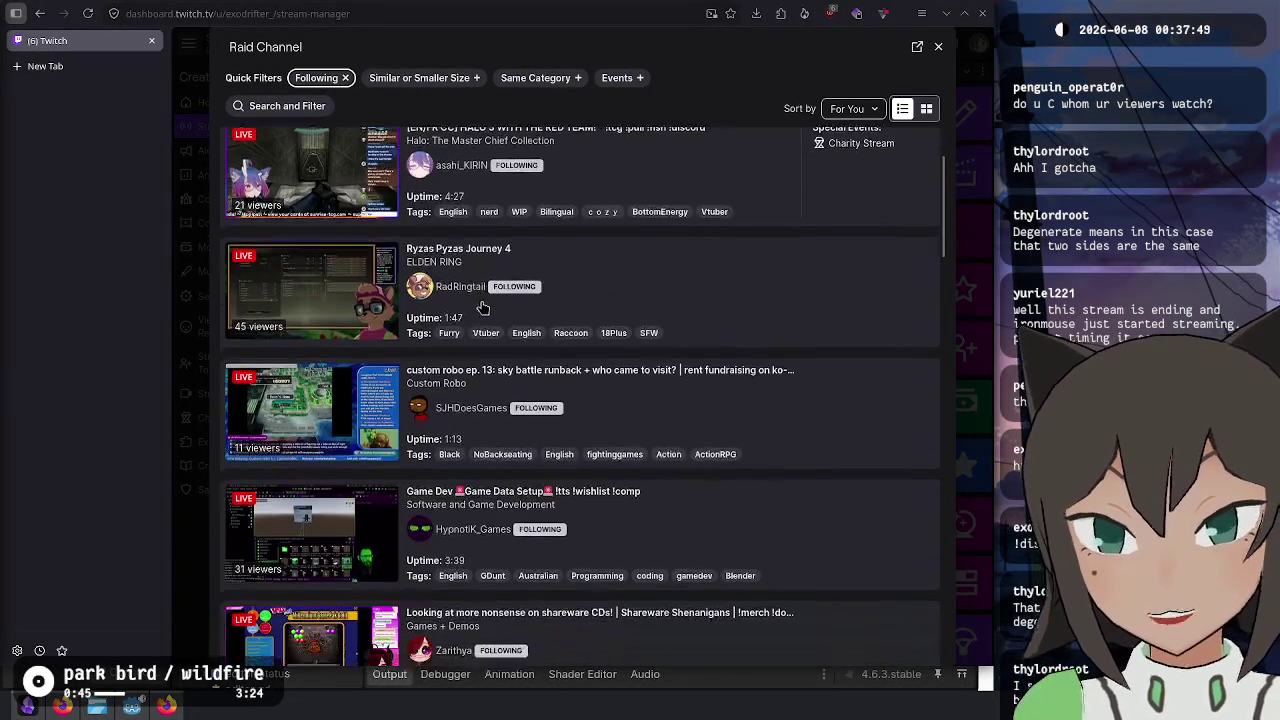
scroll(484, 305, "down", 2)
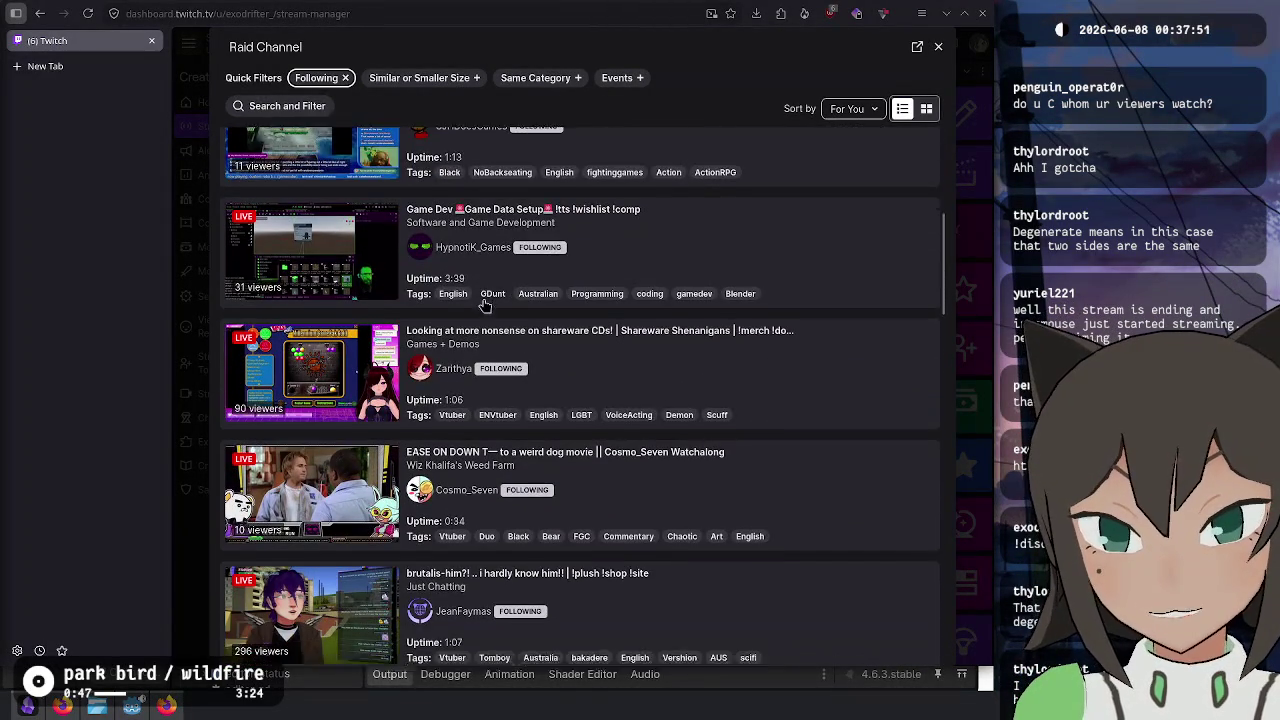
scroll(484, 305, "down", 1)
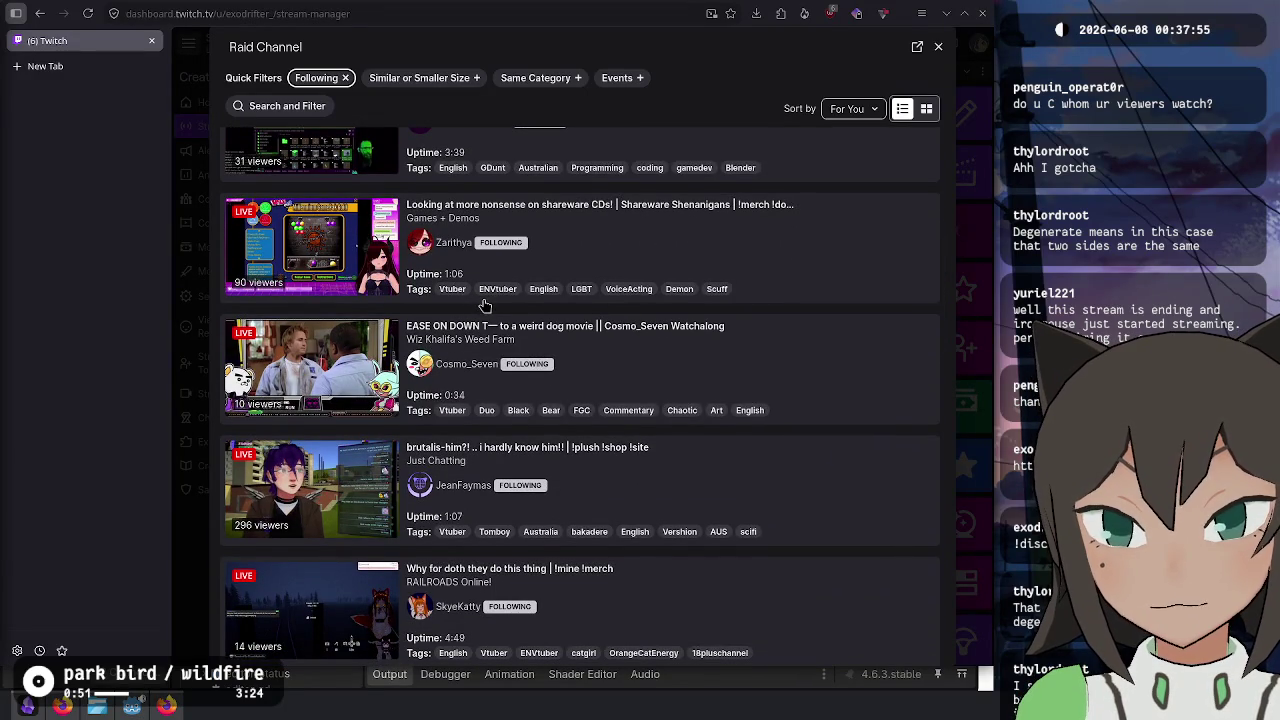
scroll(484, 305, "down", 3)
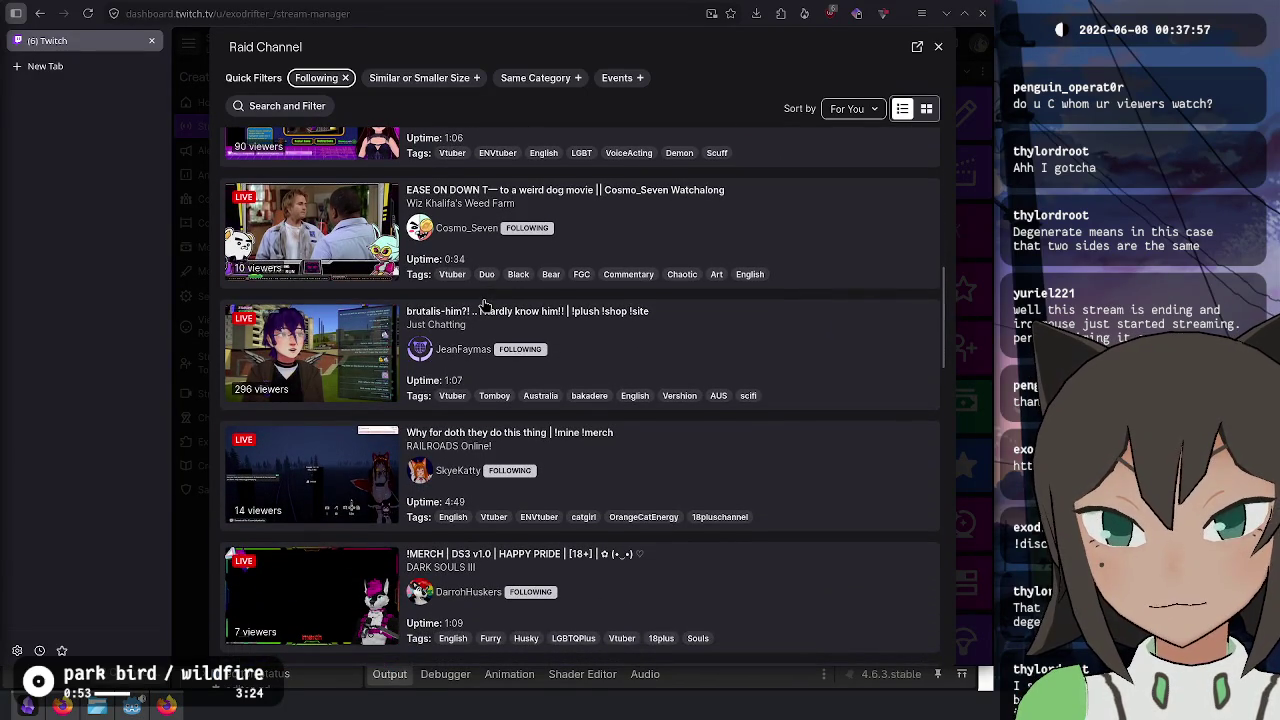
scroll(487, 304, "up", 2)
scroll(487, 304, "down", 10)
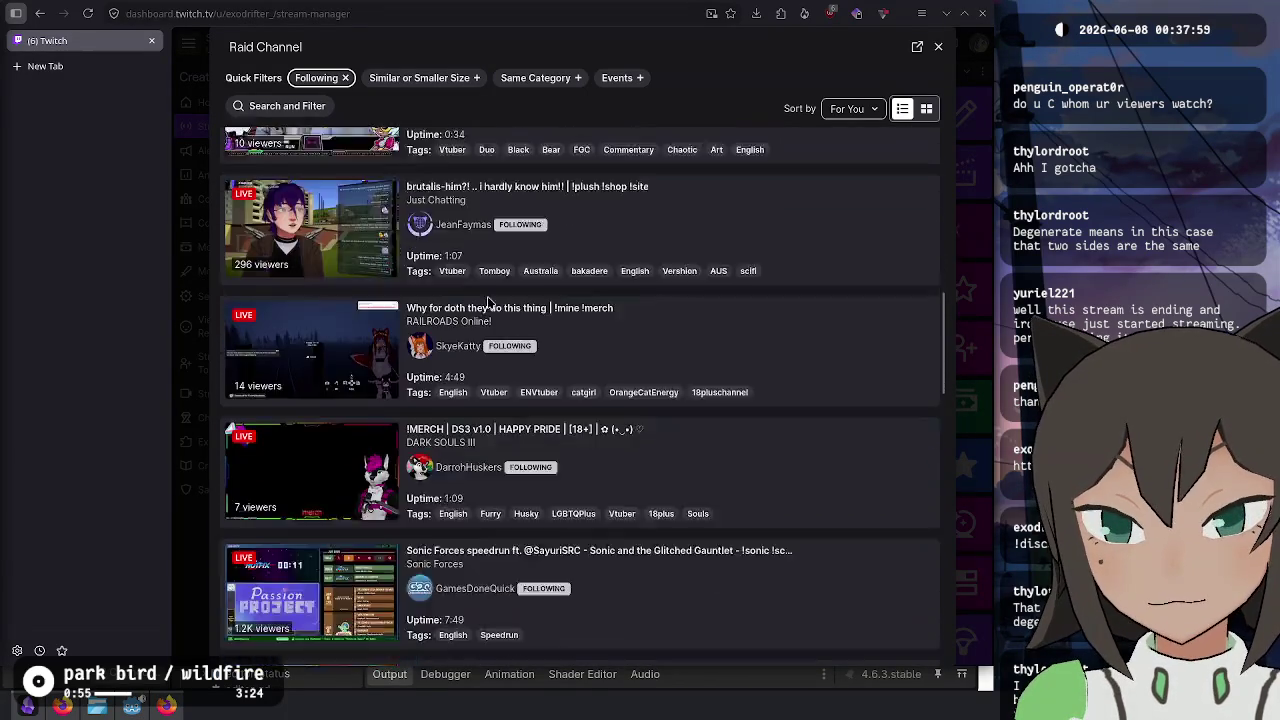
scroll(487, 304, "down", 10)
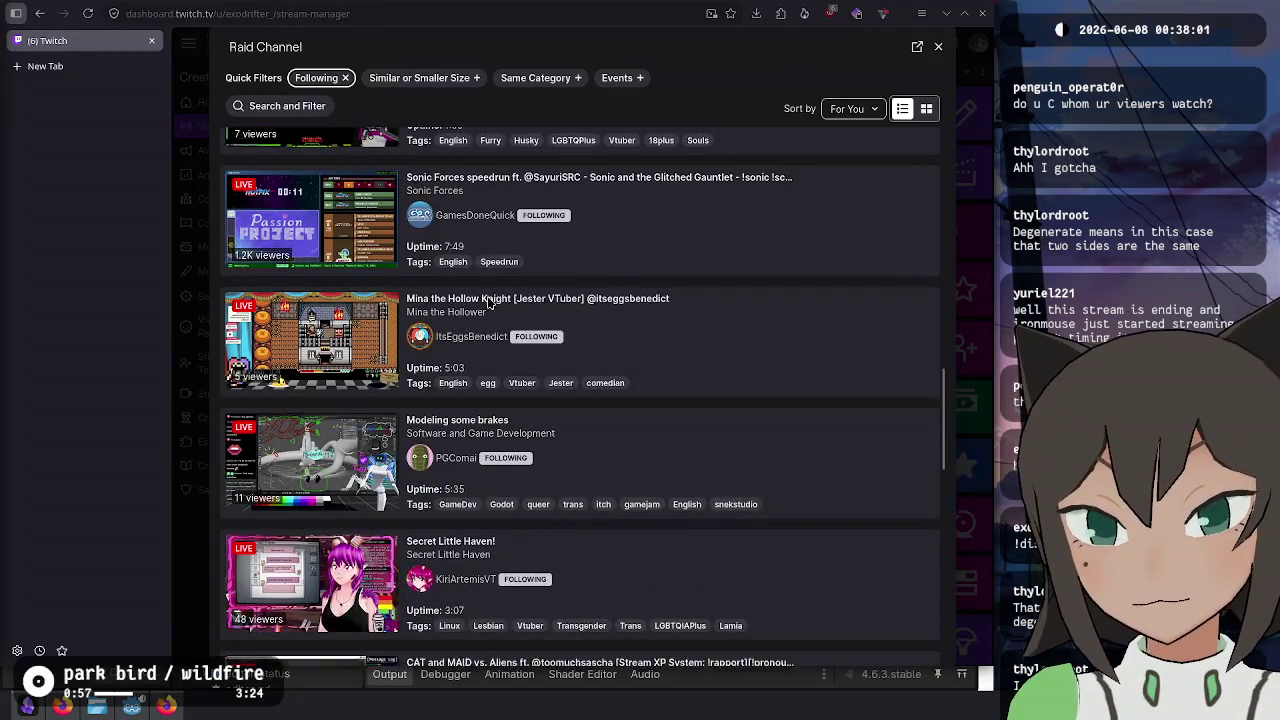
scroll(487, 304, "down", 3)
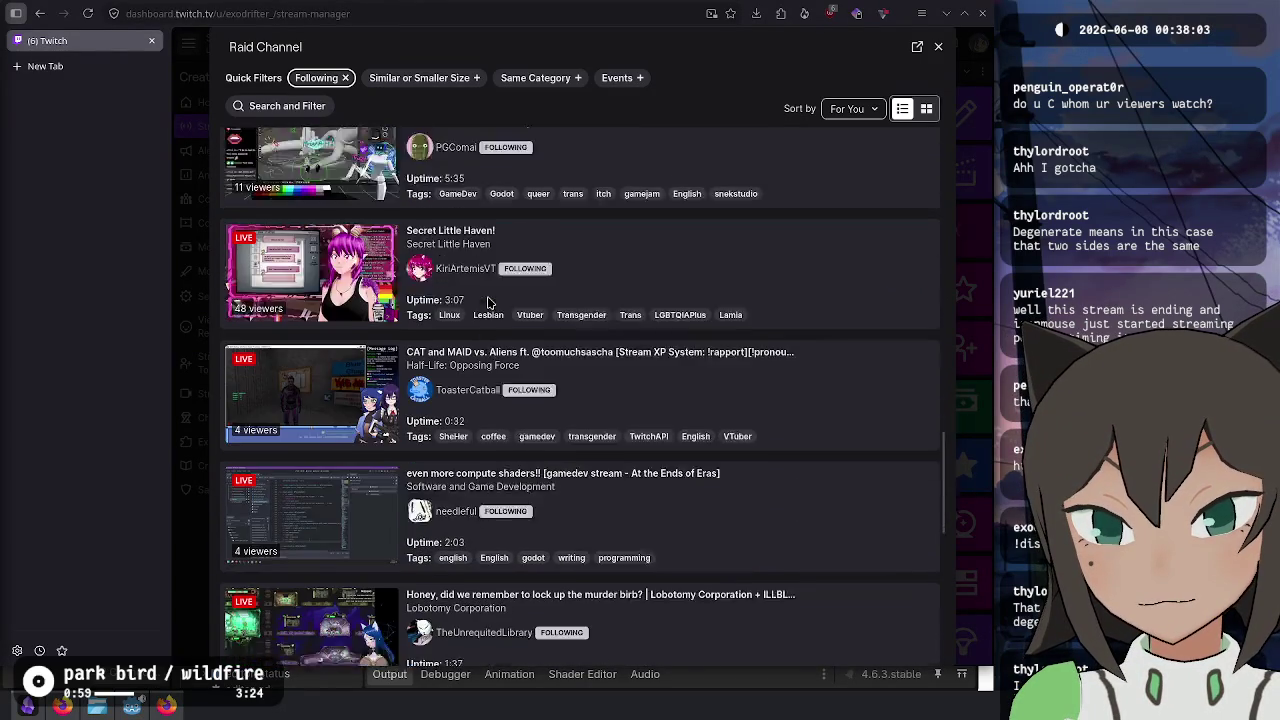
scroll(487, 304, "down", 5)
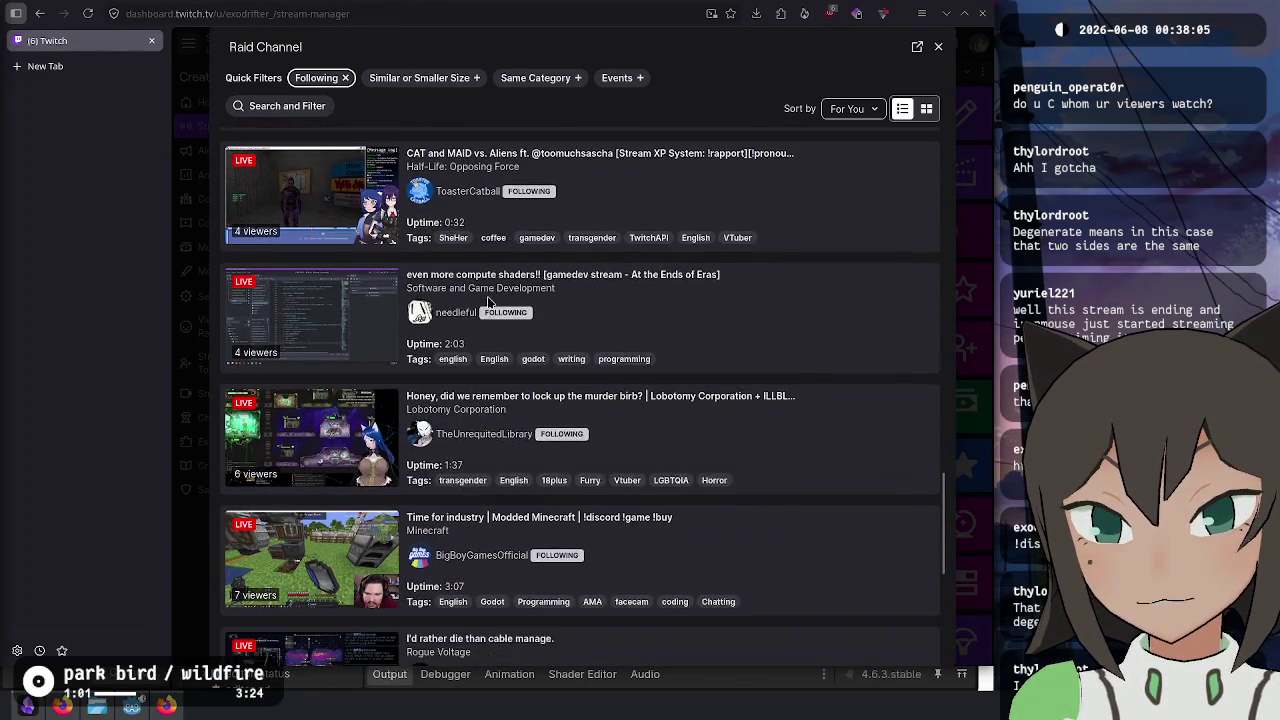
scroll(488, 302, "down", 7)
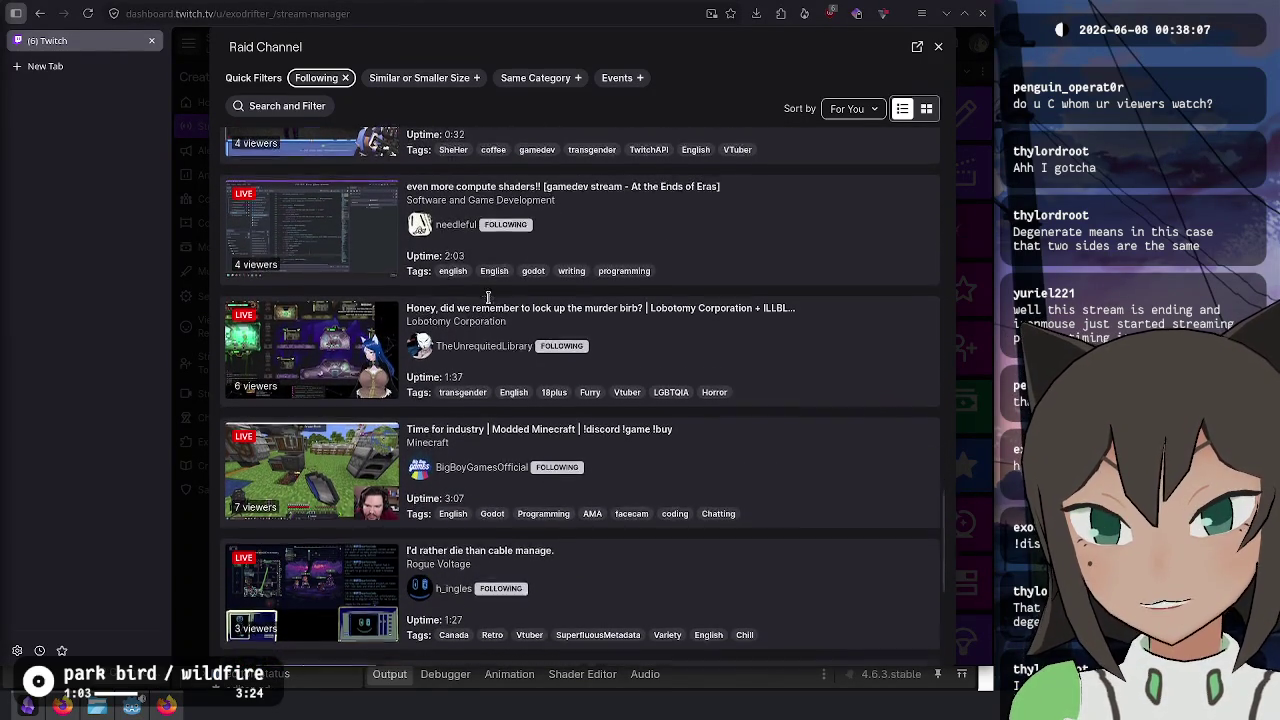
scroll(488, 300, "down", 2)
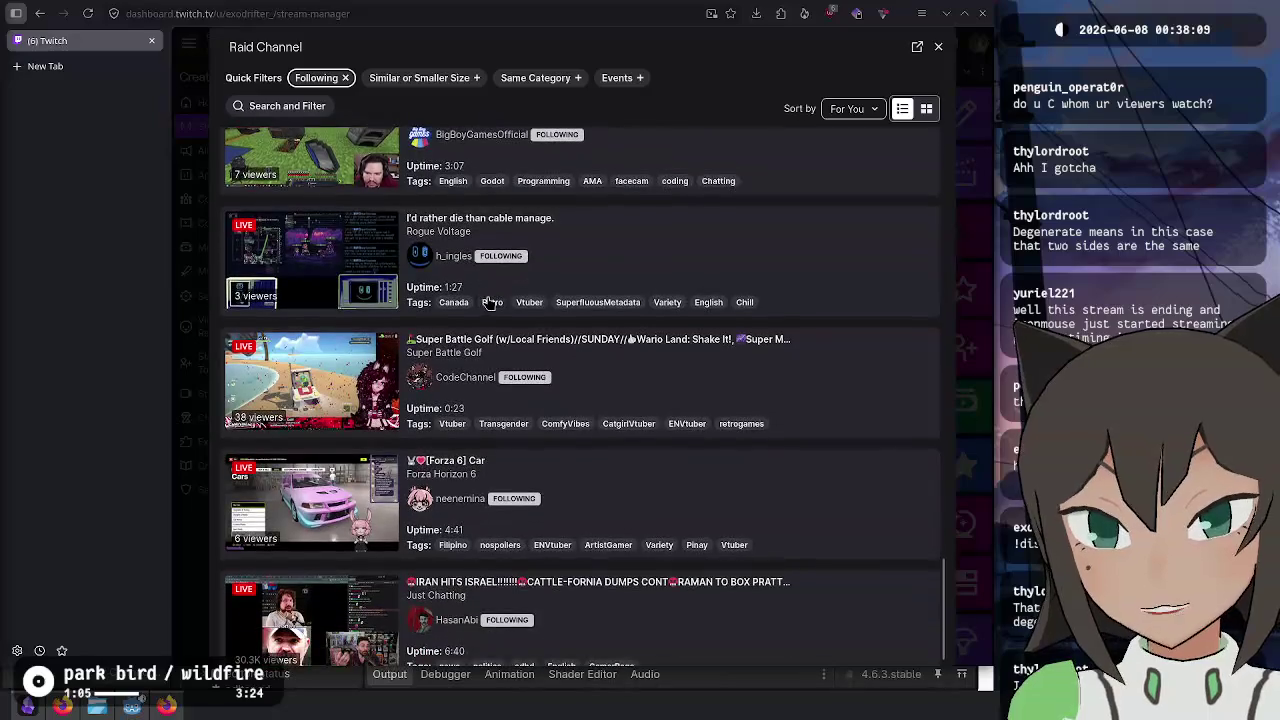
scroll(488, 302, "down", 1)
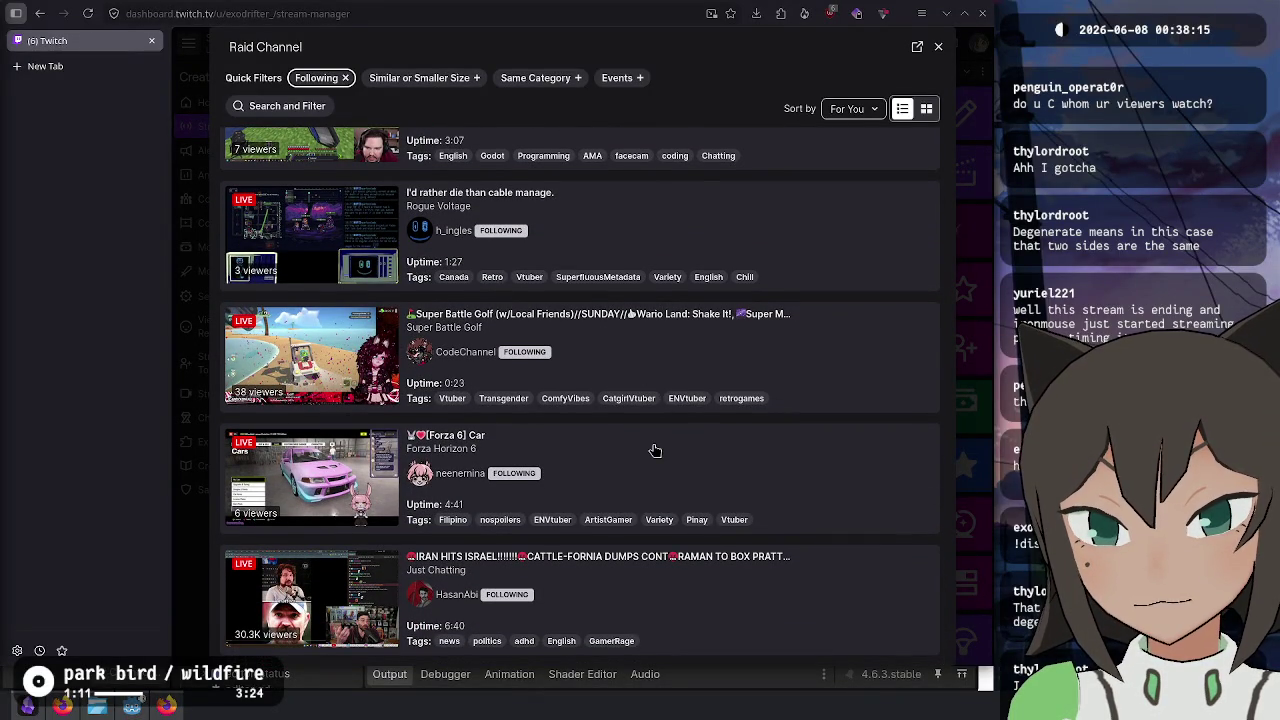
scroll(655, 451, "up", 4)
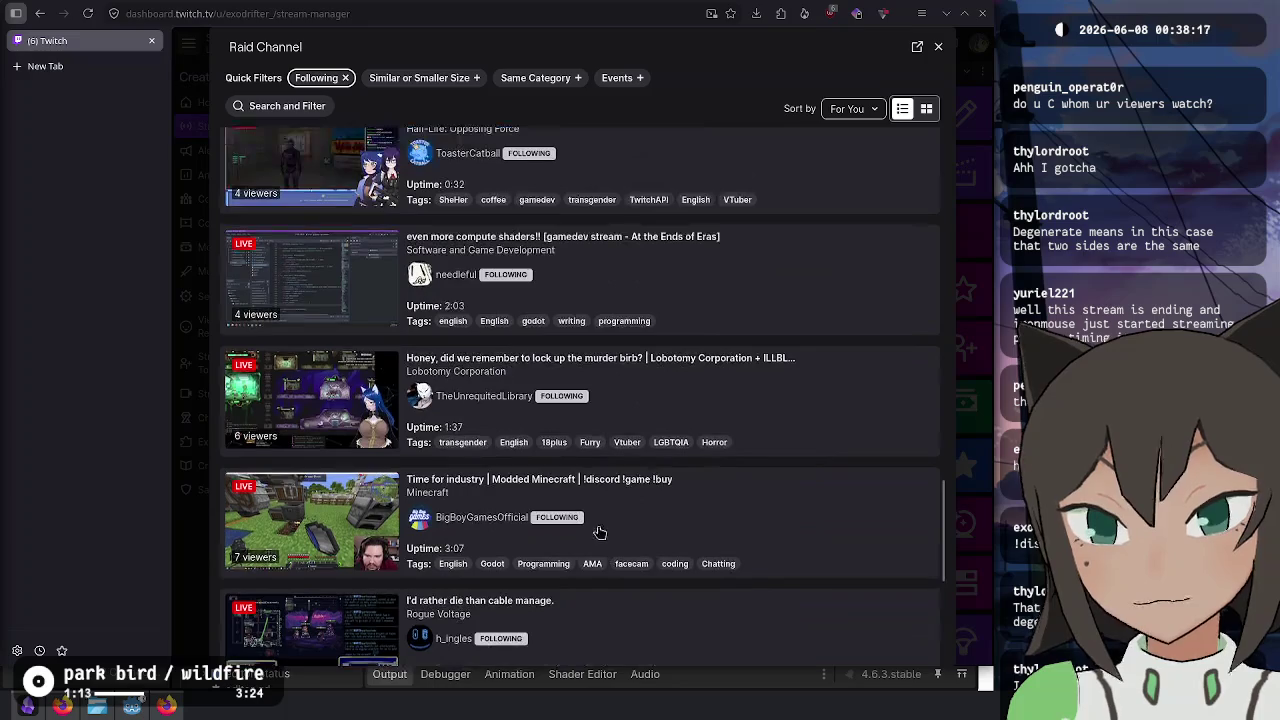
scroll(600, 500, "up", 1)
scroll(600, 500, "up", 2)
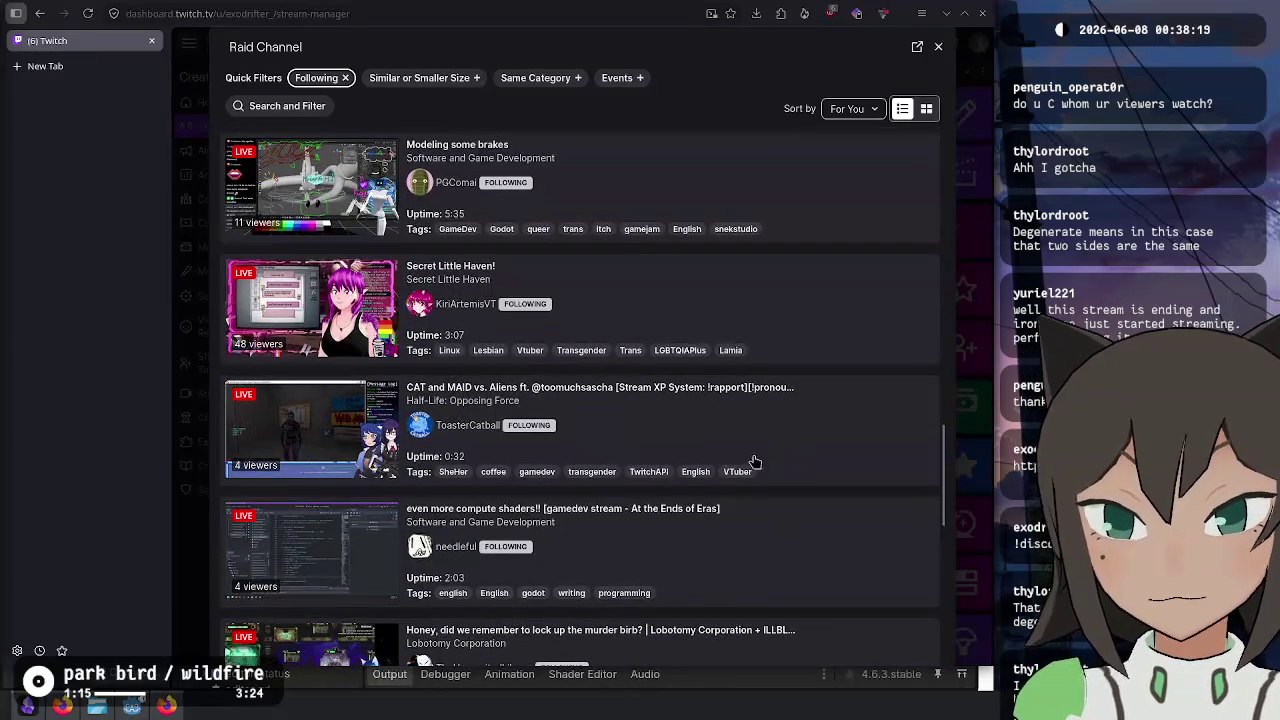
left_click(760, 442)
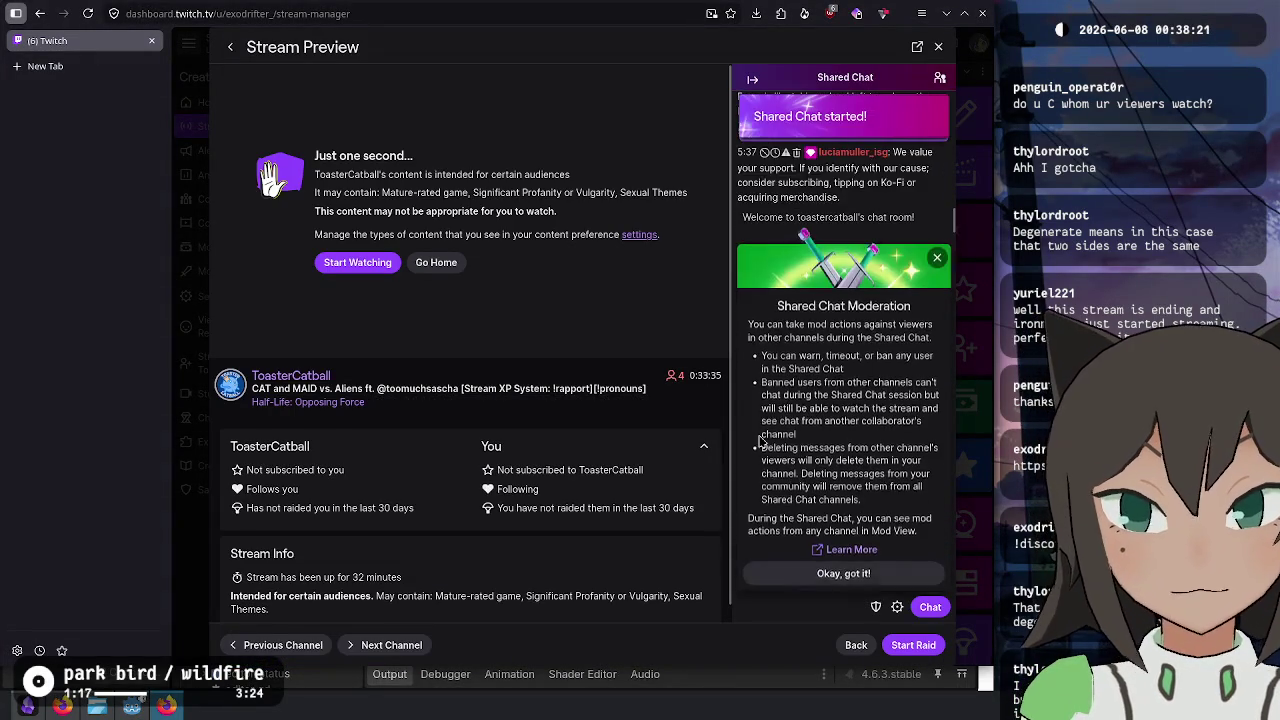
- Accept the mature-content warning to play the stream and claim the channel points bonus
left_click(363, 262)
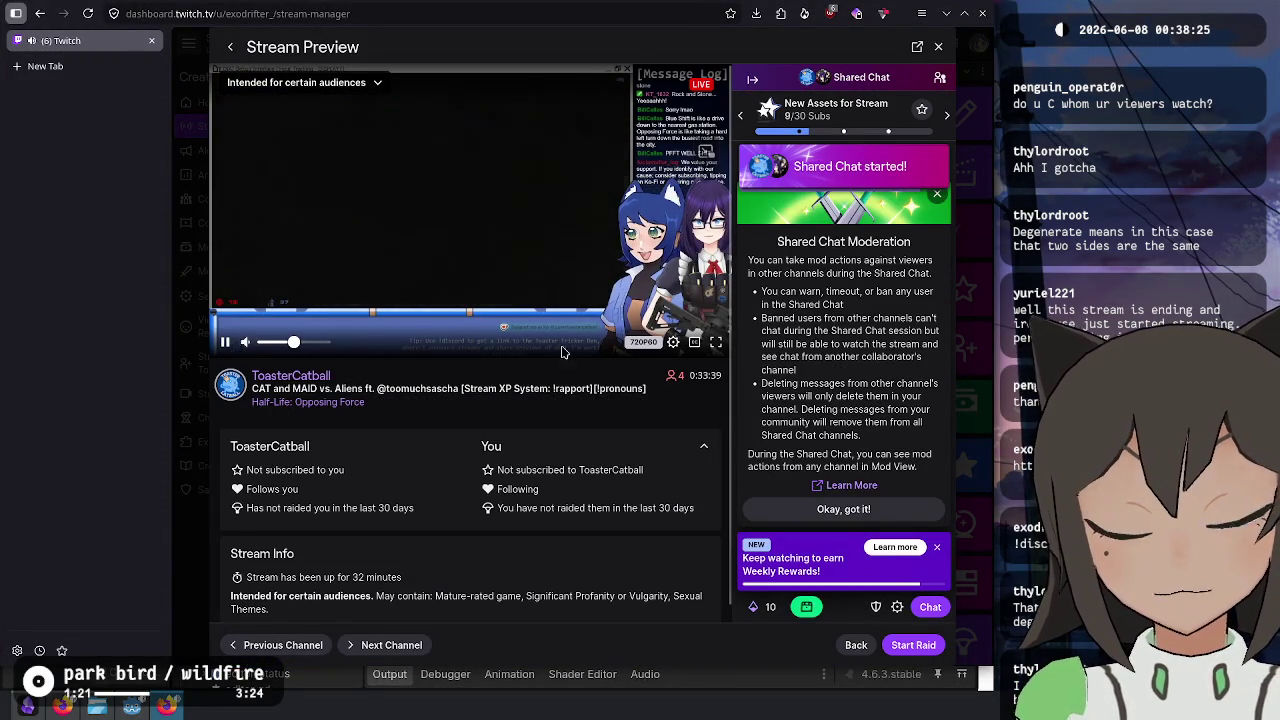
left_click(812, 612)
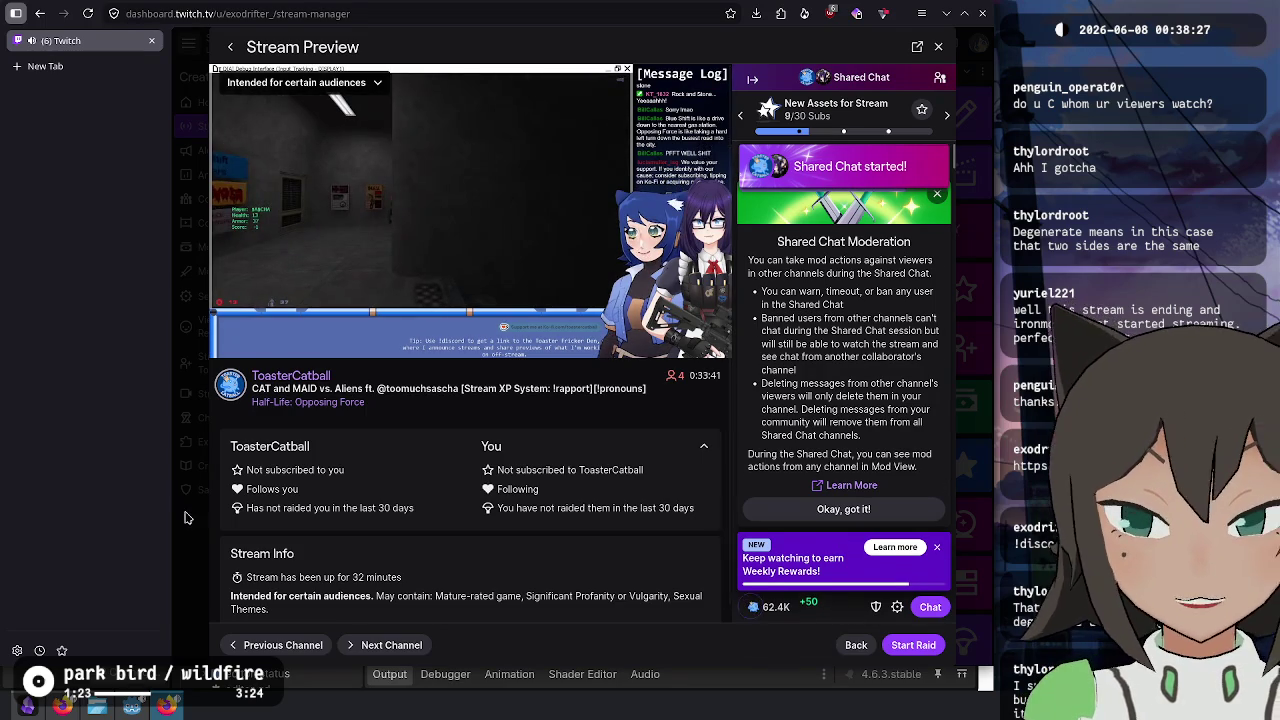